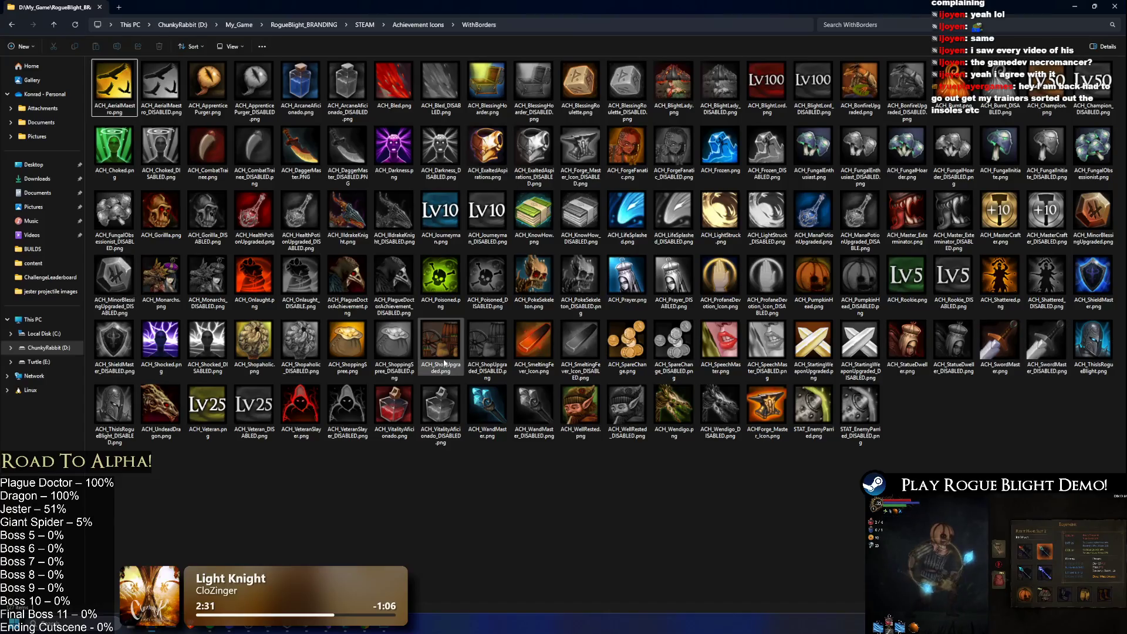
- Select ACH_UndeadDragon.png in the WithBorders folder, check its size, and switch to Photoshop
left_click(161, 411)
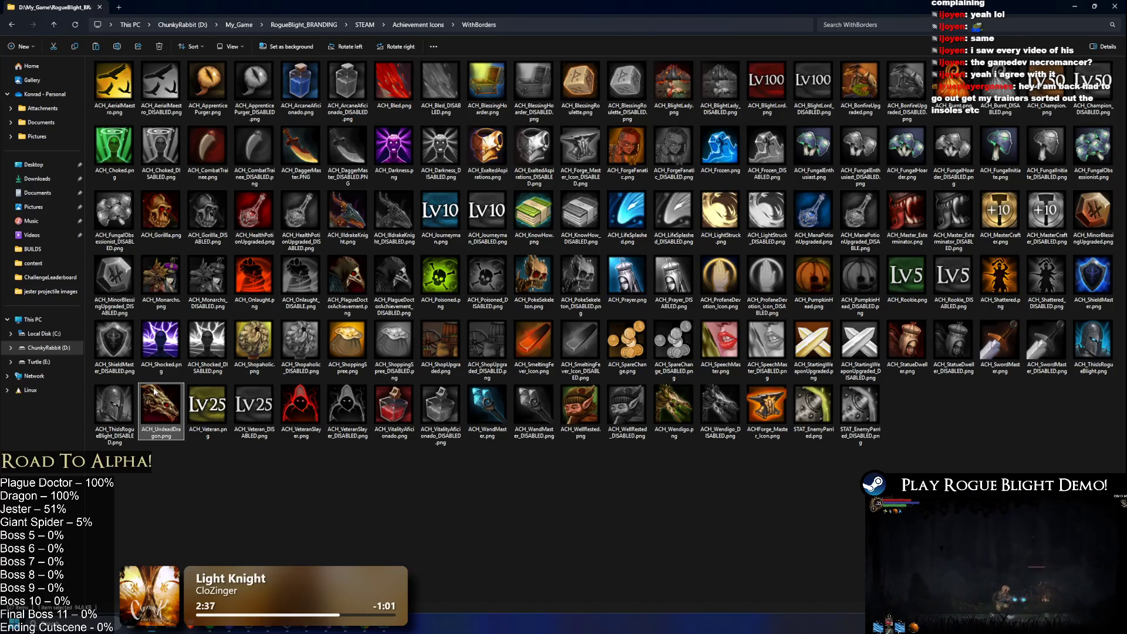
mouse_move(155, 396)
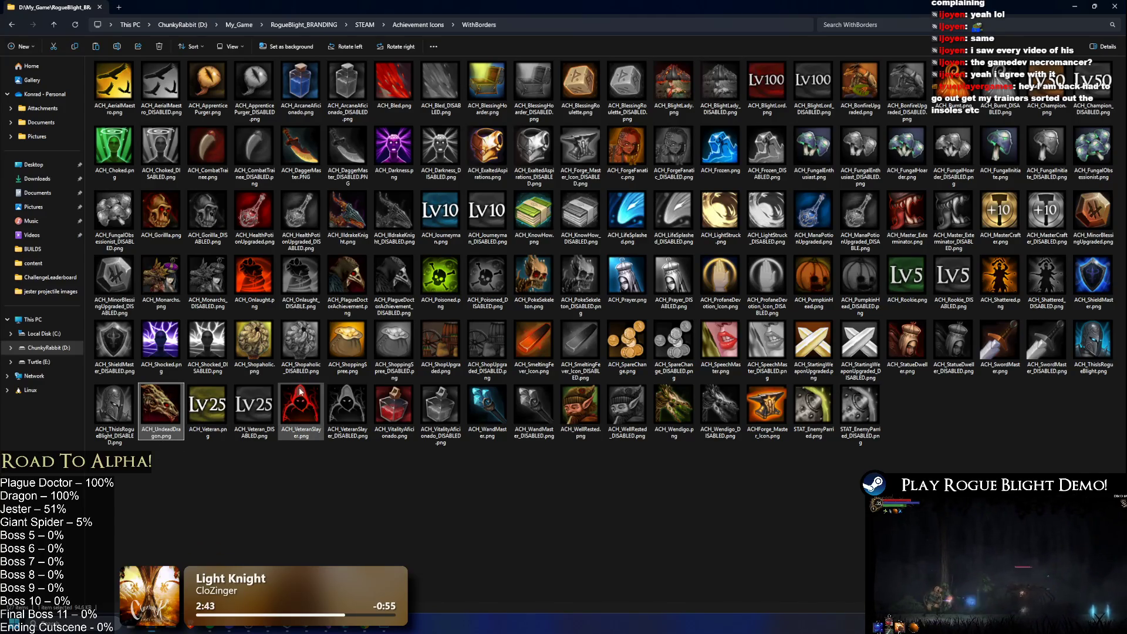
mouse_move(245, 330)
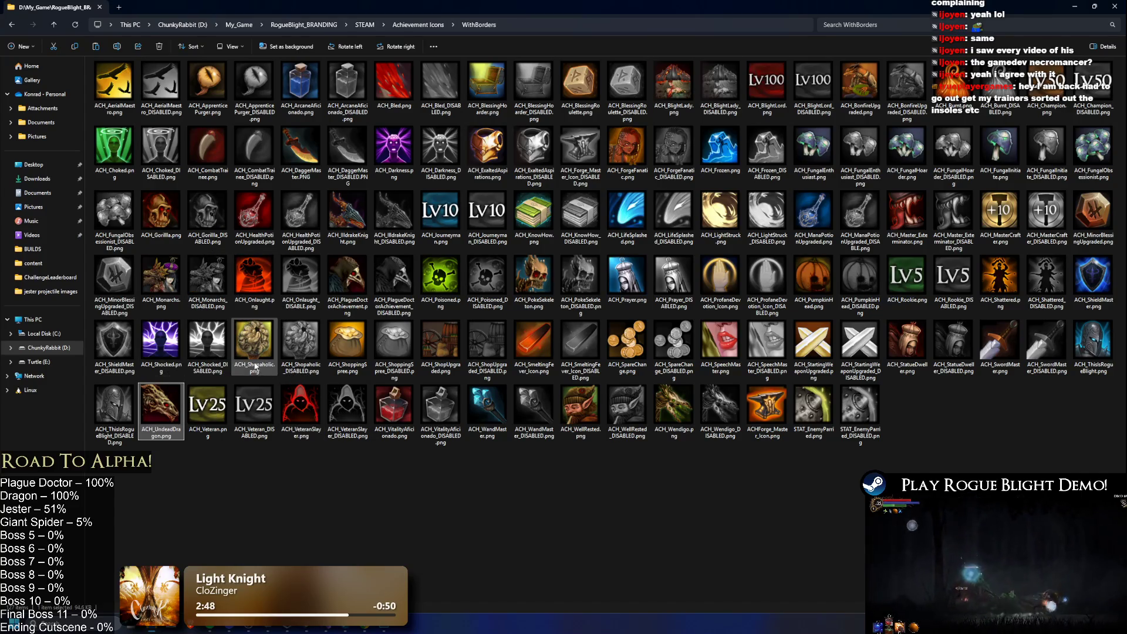
key("alt+Tab")
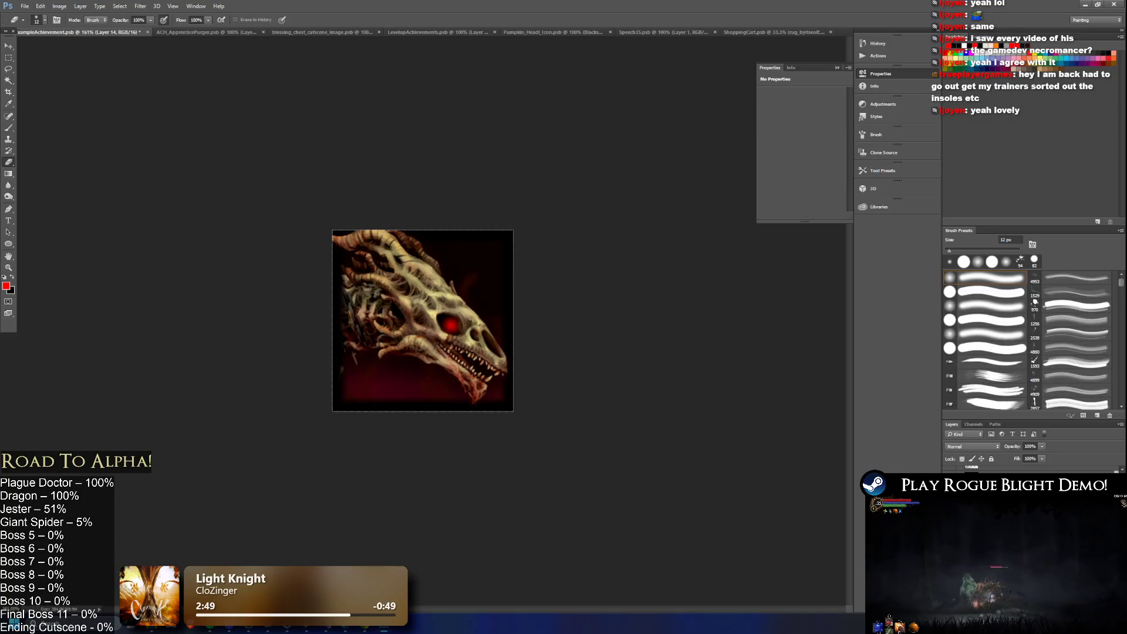
- Desaturate the dragon icon fully with Hue/Saturation set to Saturation -100
key("alt+Tab")
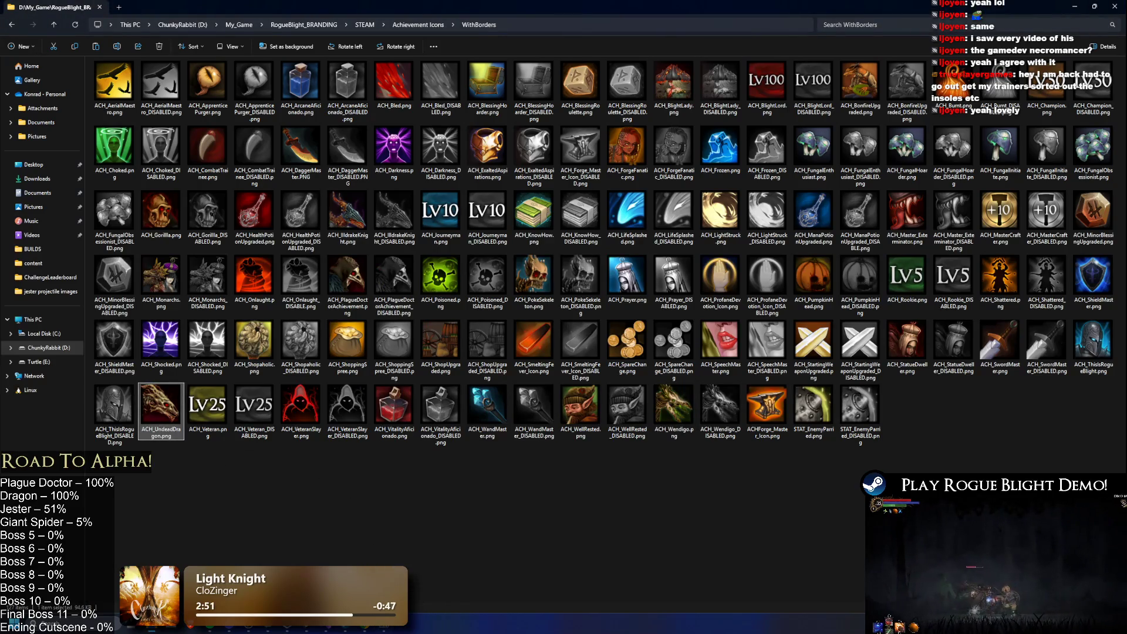
left_click(386, 630)
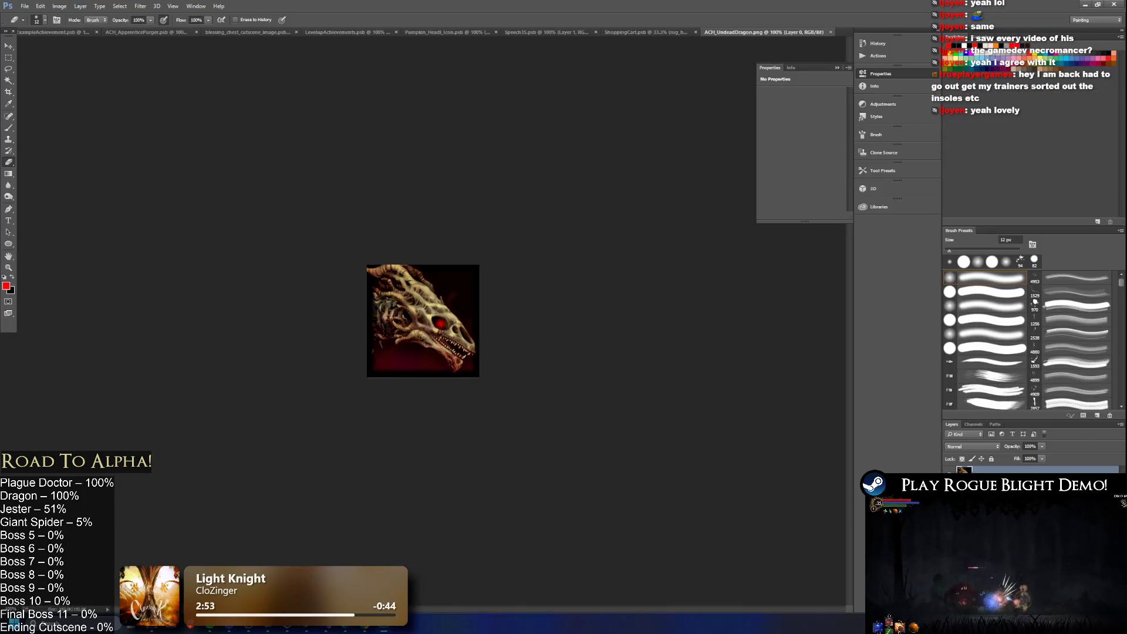
key("ctrl+u")
key("Tab")
type("-100")
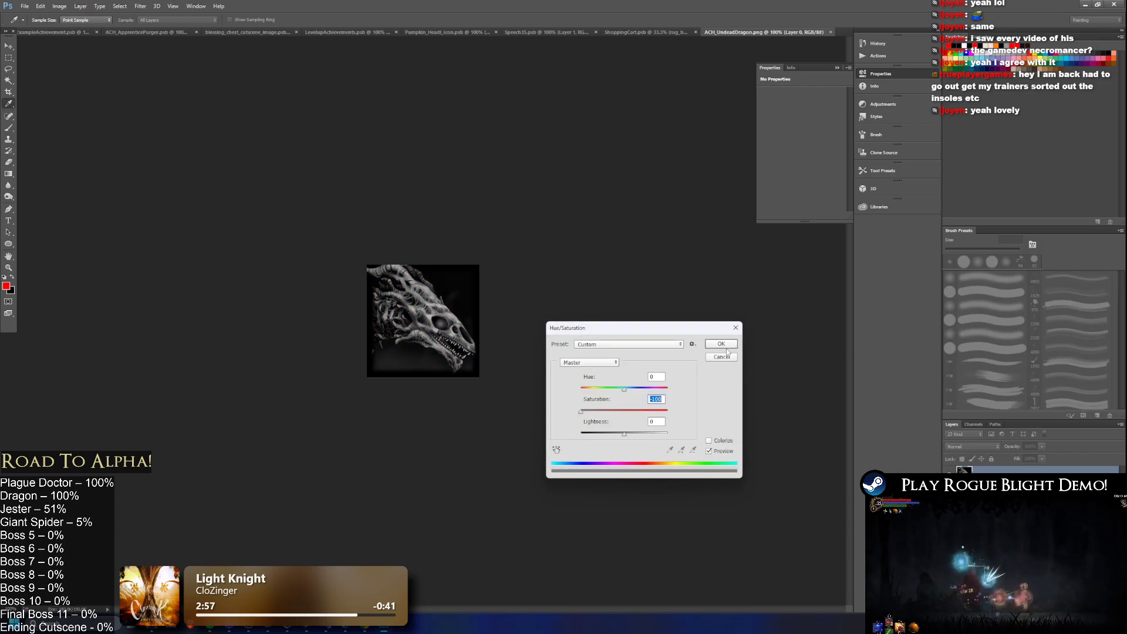
left_click(726, 347)
- Quick Export the greyscale icon as PNG named ACH_UndeadDragon_DISABLED.png
left_click(25, 6)
mouse_move(79, 135)
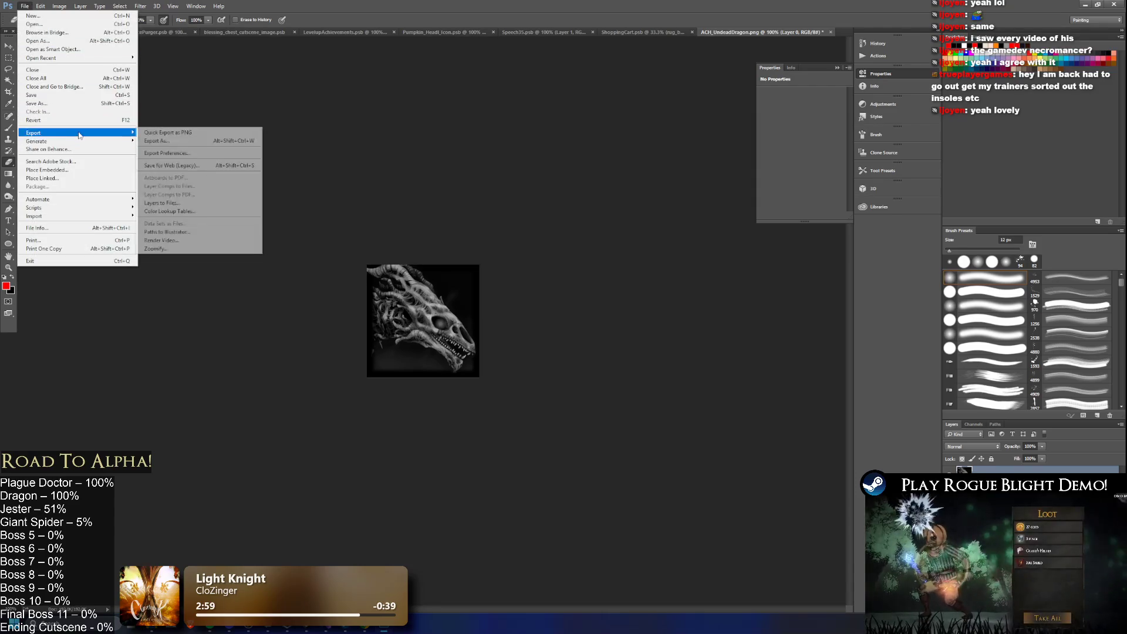
left_click(167, 132)
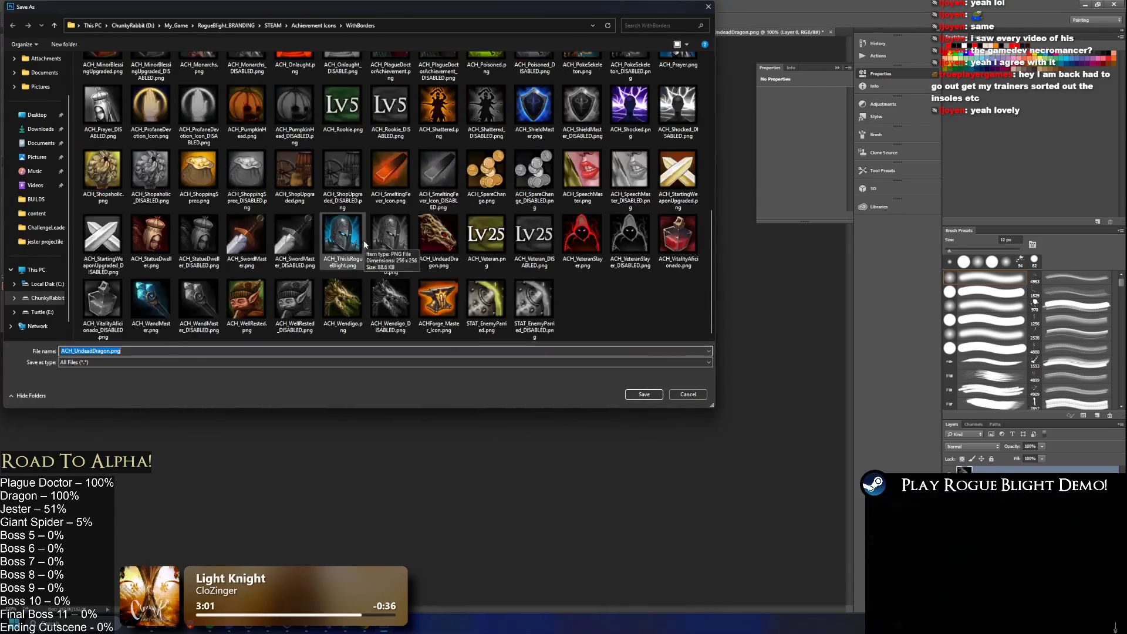
left_click(437, 235)
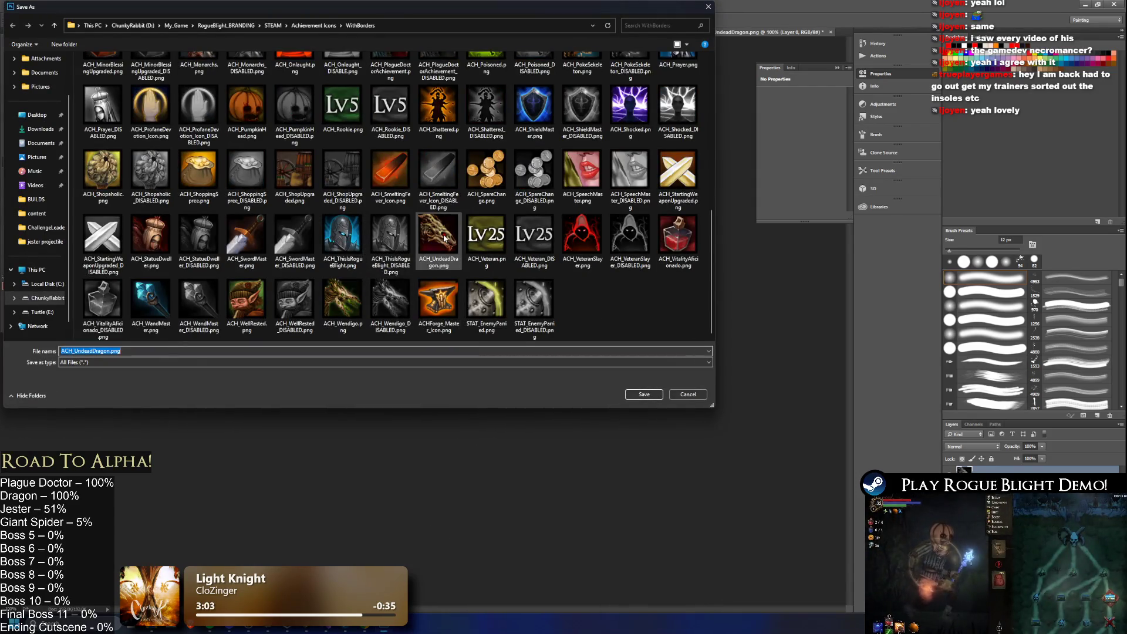
left_click(109, 350)
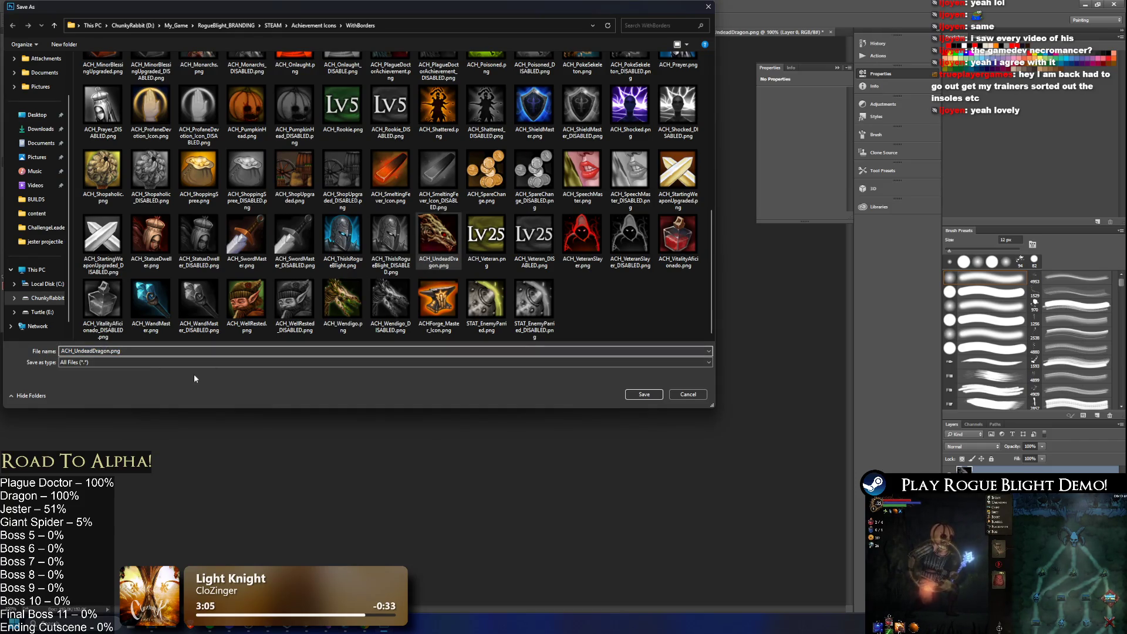
type("_DI")
type("SABLE")
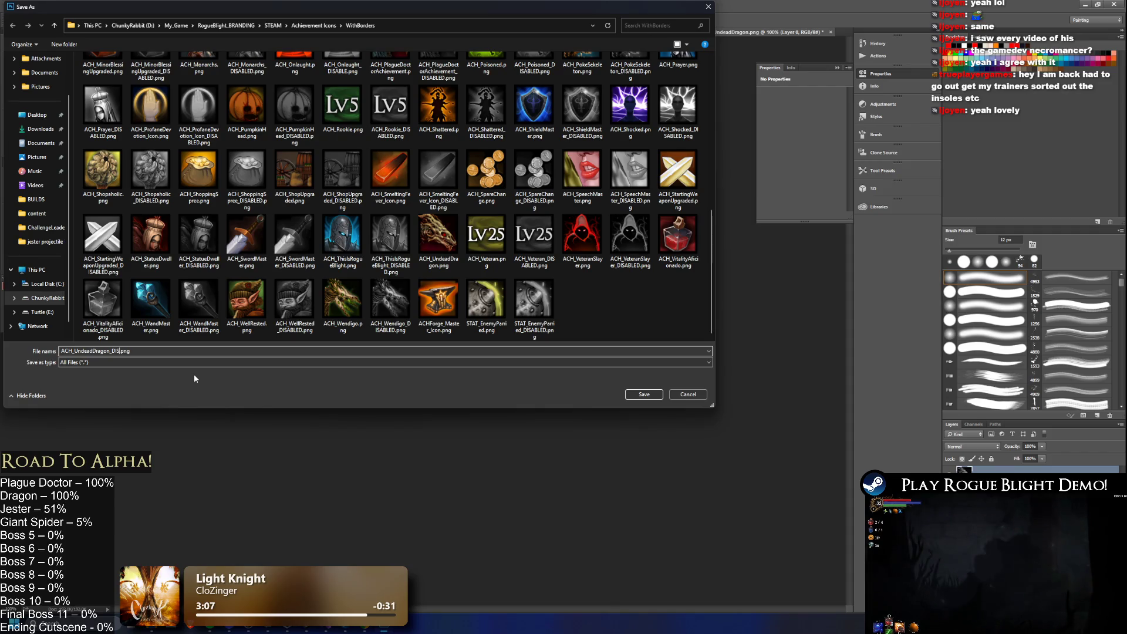
type("D")
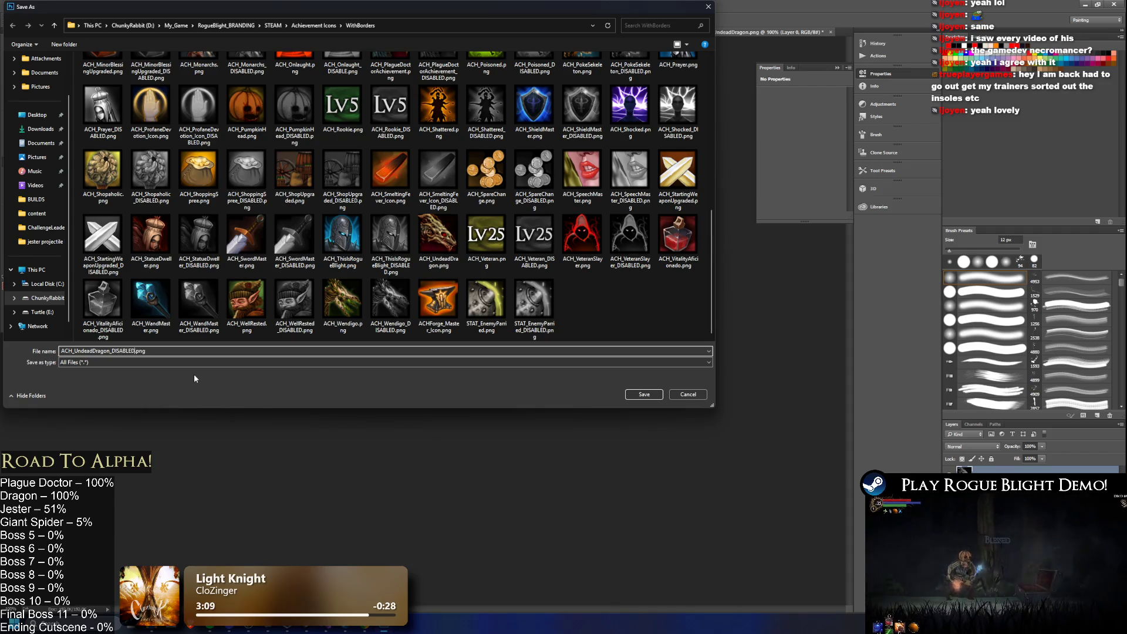
key("Return")
key("alt+Tab")
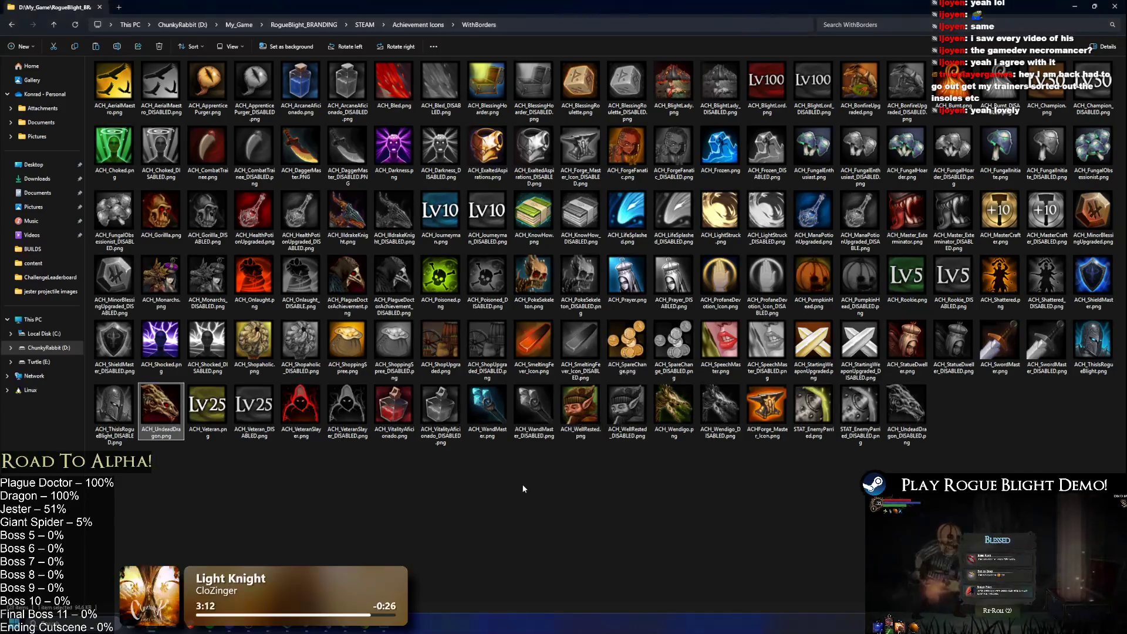
- Refresh the WithBorders folder with F5 and start Steam from Windows search
key("F5")
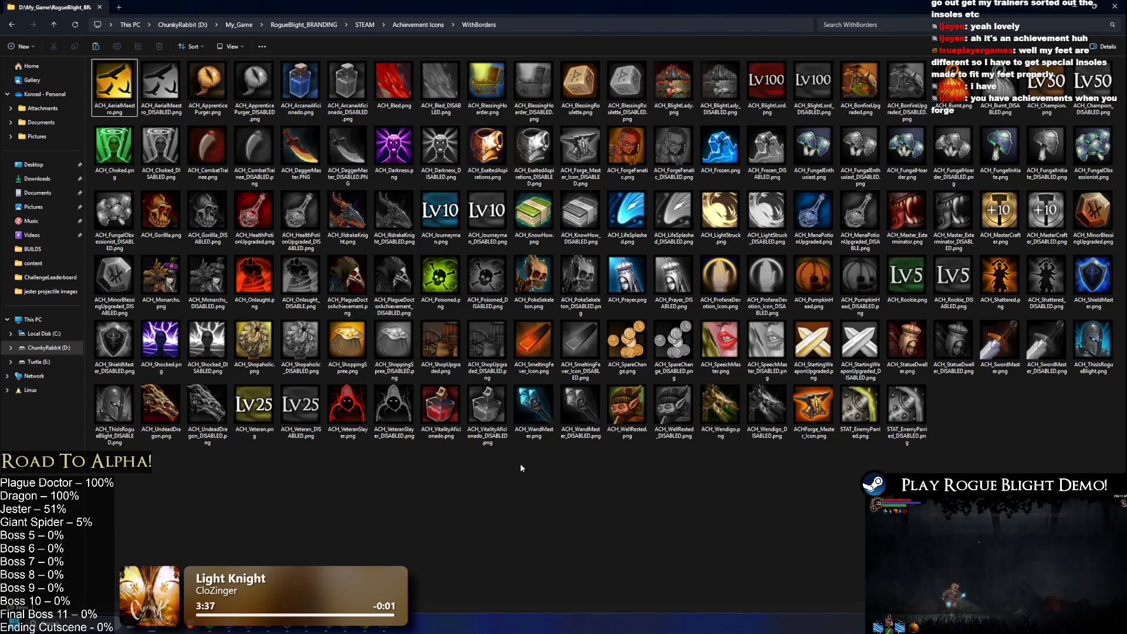
key("super")
type("steam")
key("Return")
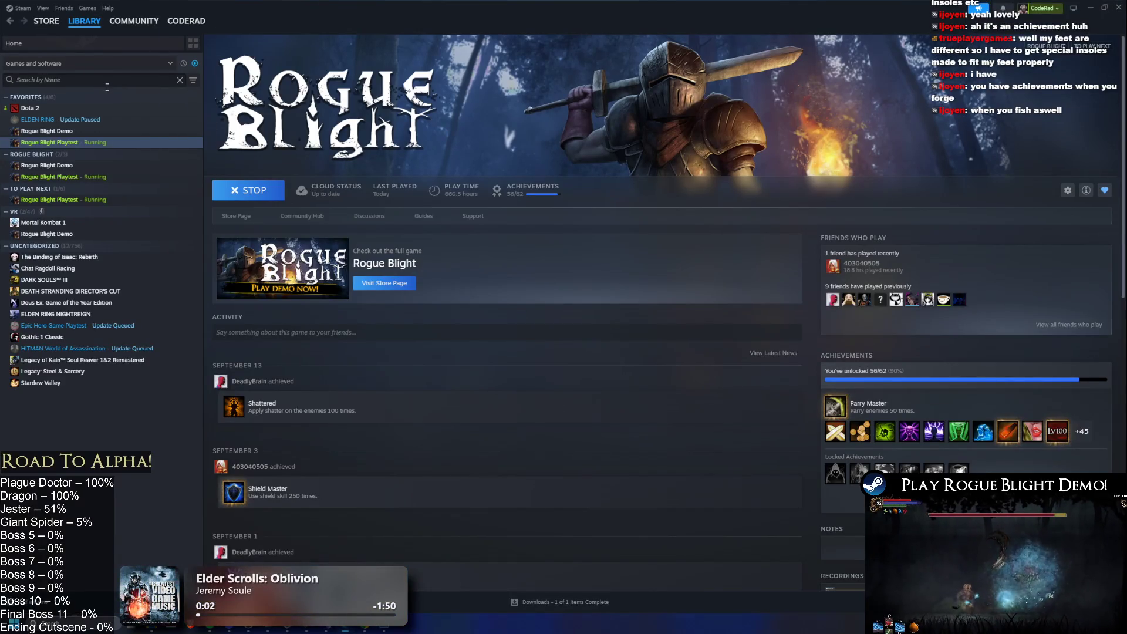
- Search the library for 'loya', open its game page, and view its achievements list
type("loya")
left_click(99, 110)
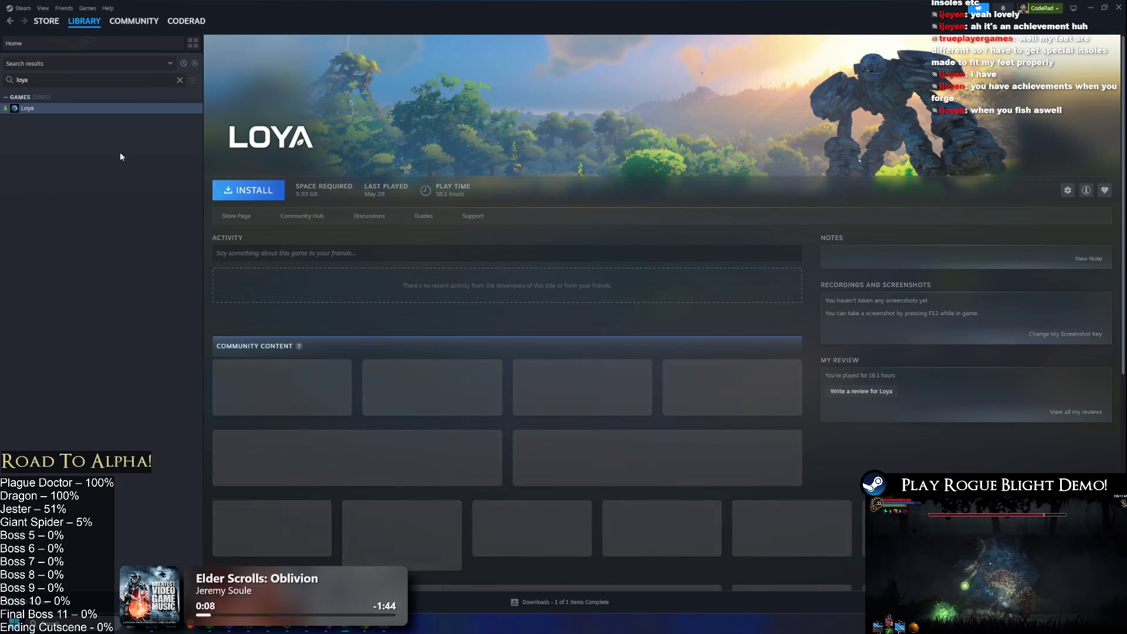
left_click(180, 80)
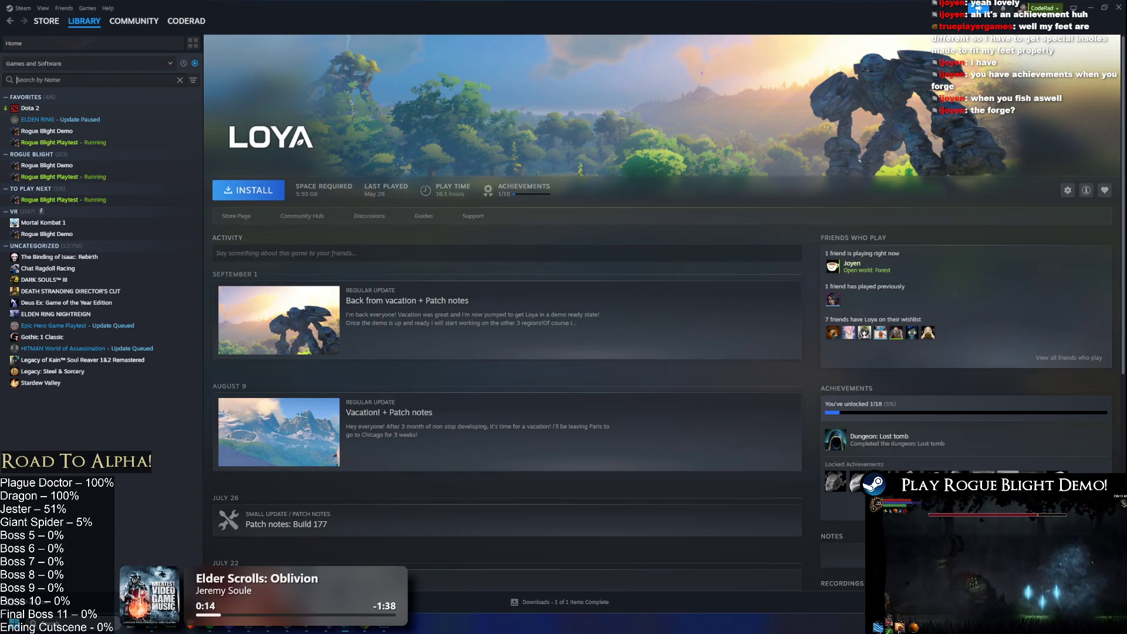
left_click(834, 440)
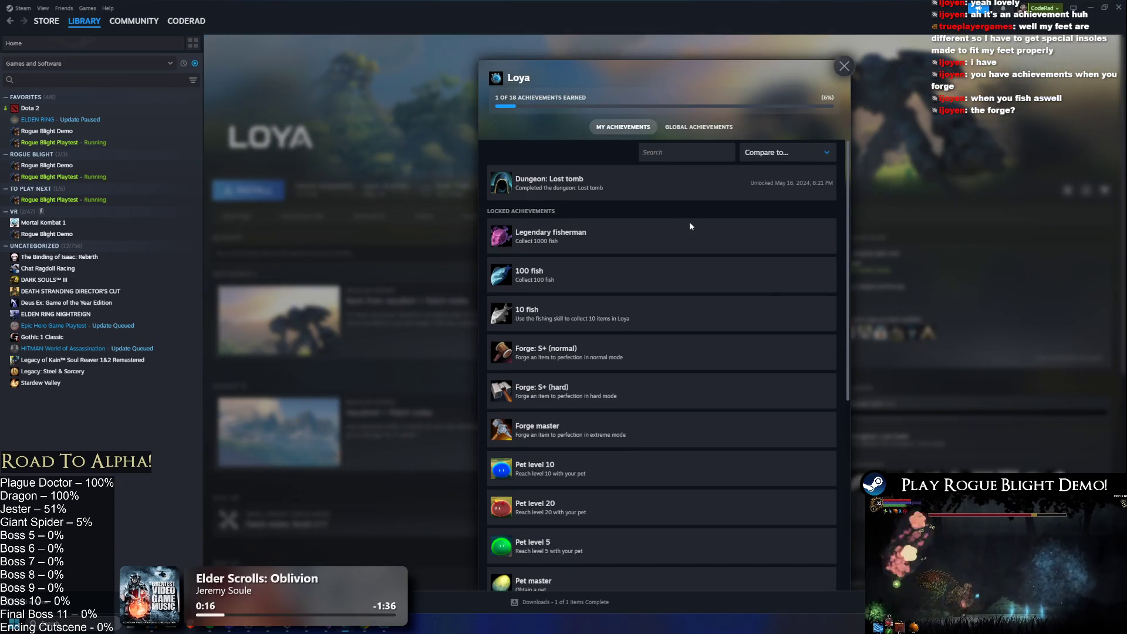
scroll(686, 221, "down", 6)
scroll(720, 240, "up", 5)
scroll(677, 276, "up", 1)
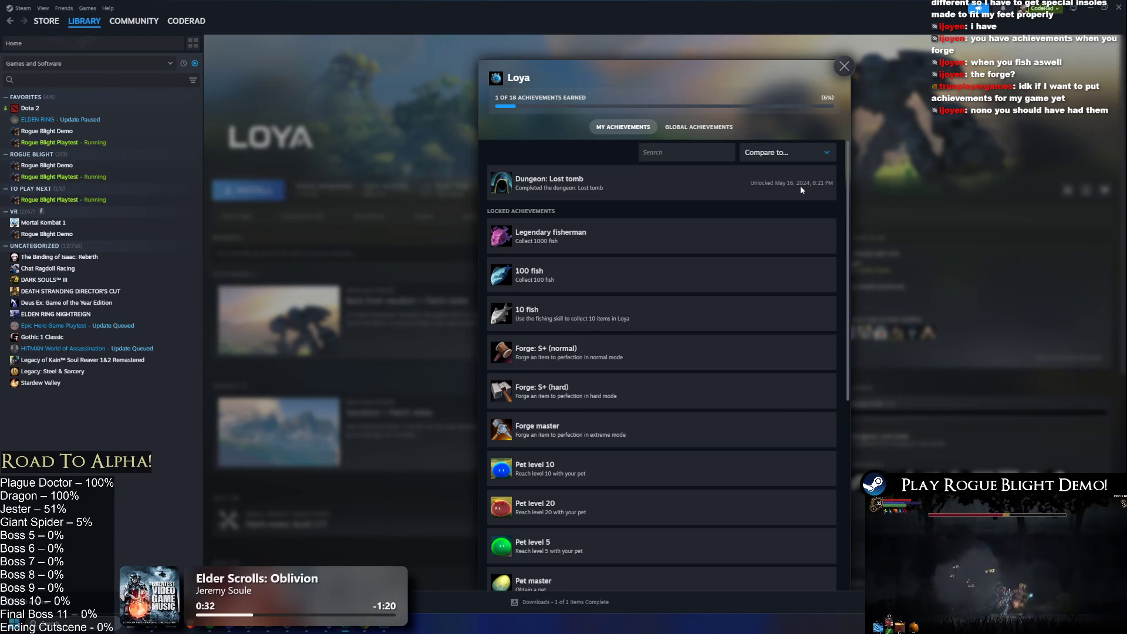
- Reopen Loya's achievements list and scroll through its earned and locked entries
left_click(476, 201)
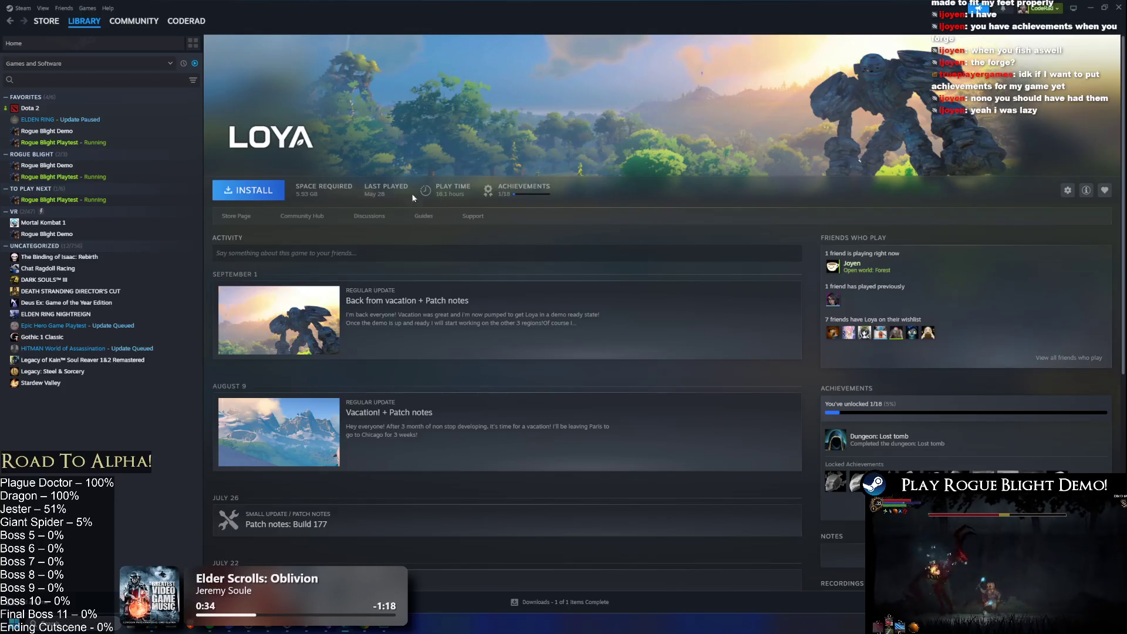
left_click(524, 186)
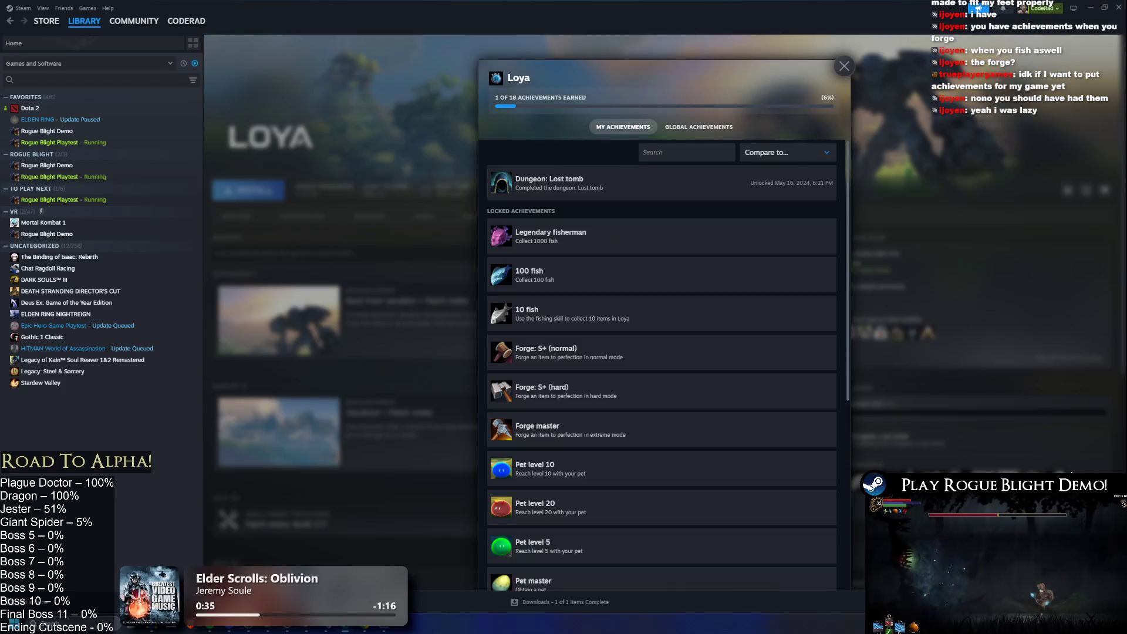
scroll(673, 250, "down", 5)
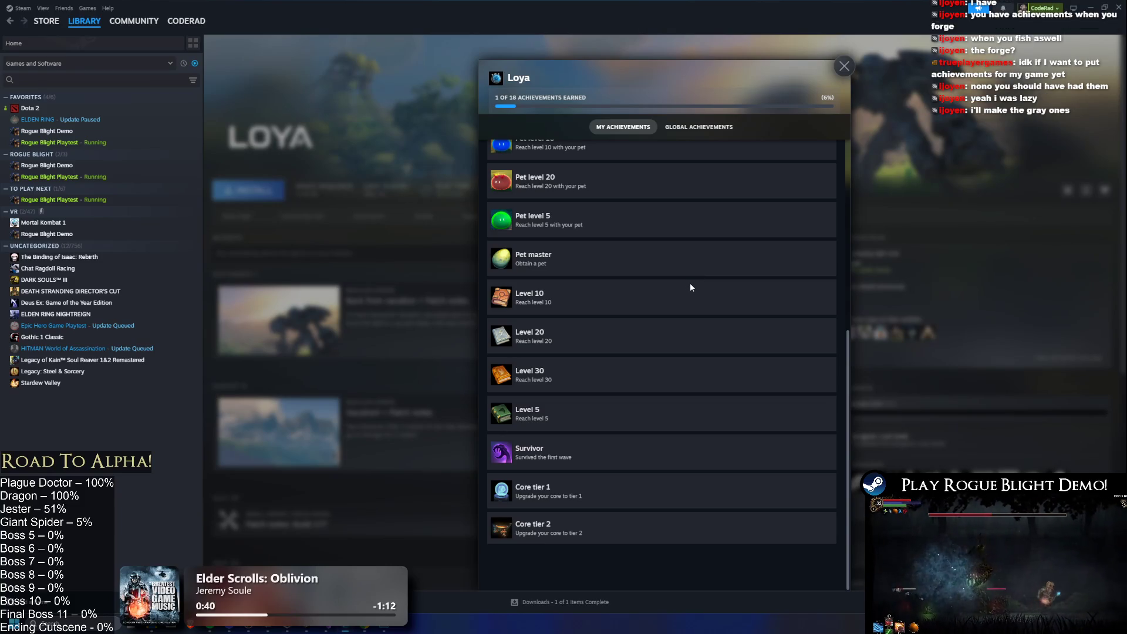
scroll(534, 414, "up", 4)
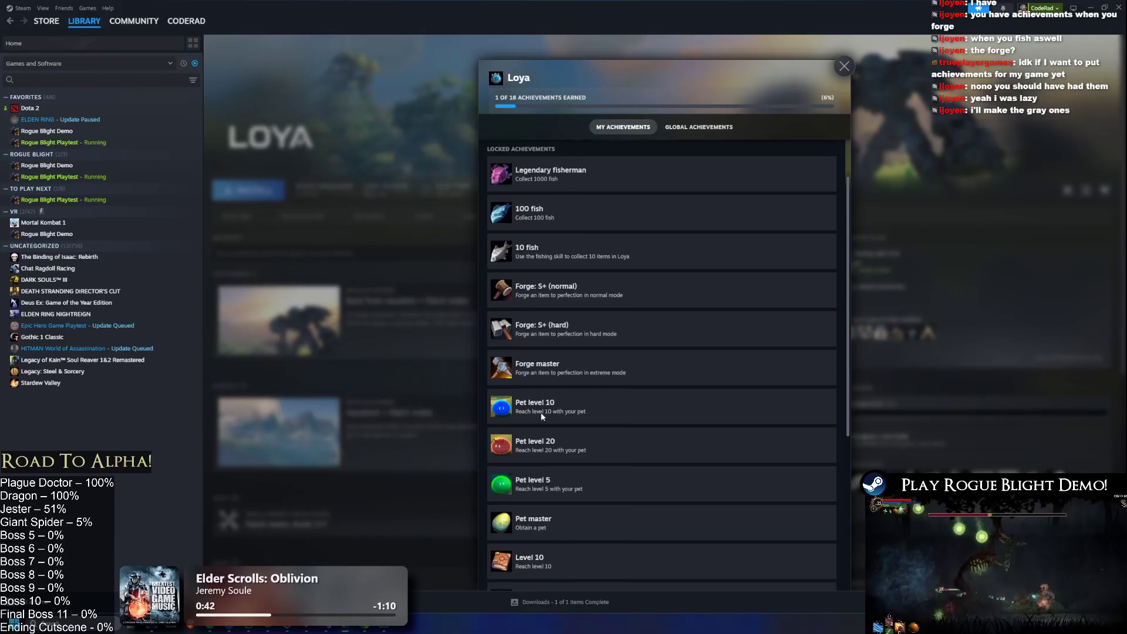
scroll(551, 413, "down", 4)
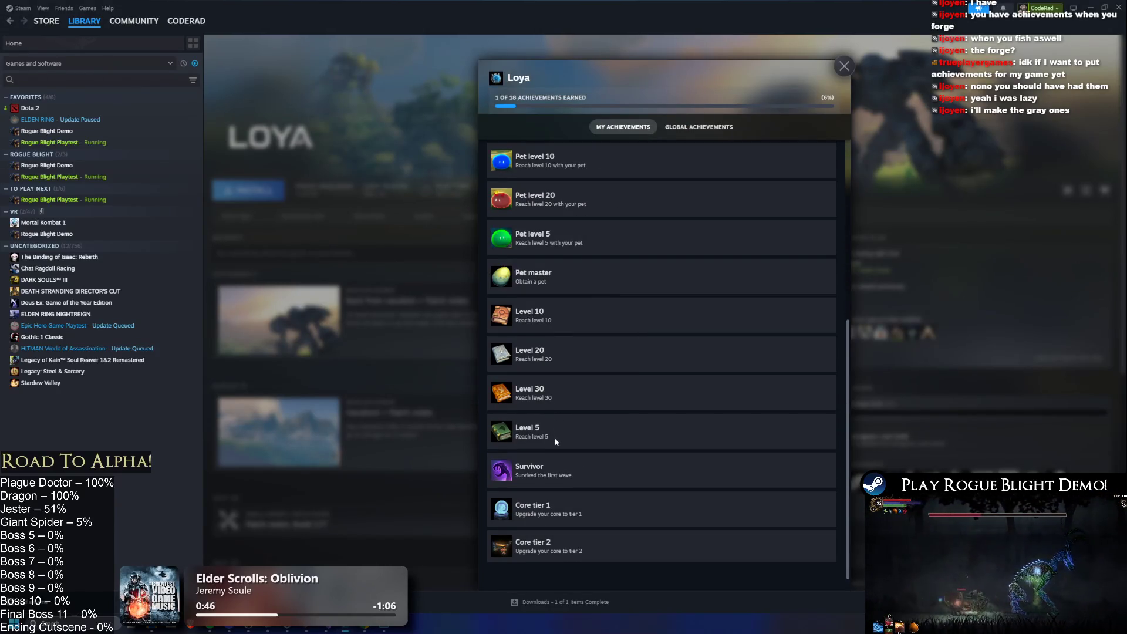
scroll(554, 437, "up", 4)
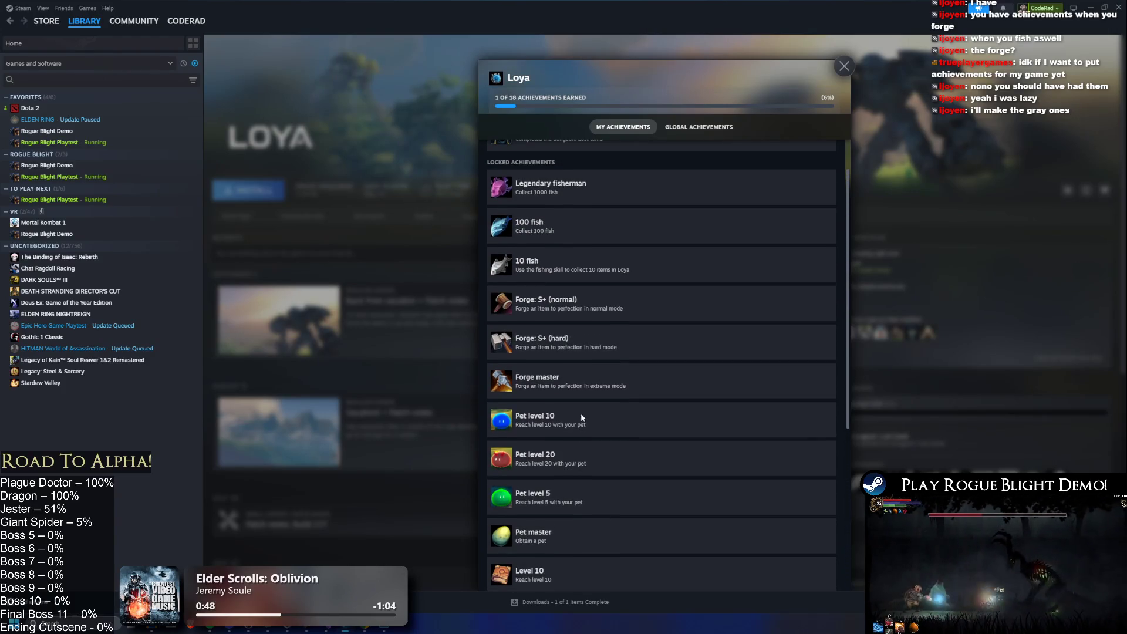
scroll(611, 434, "up", 2)
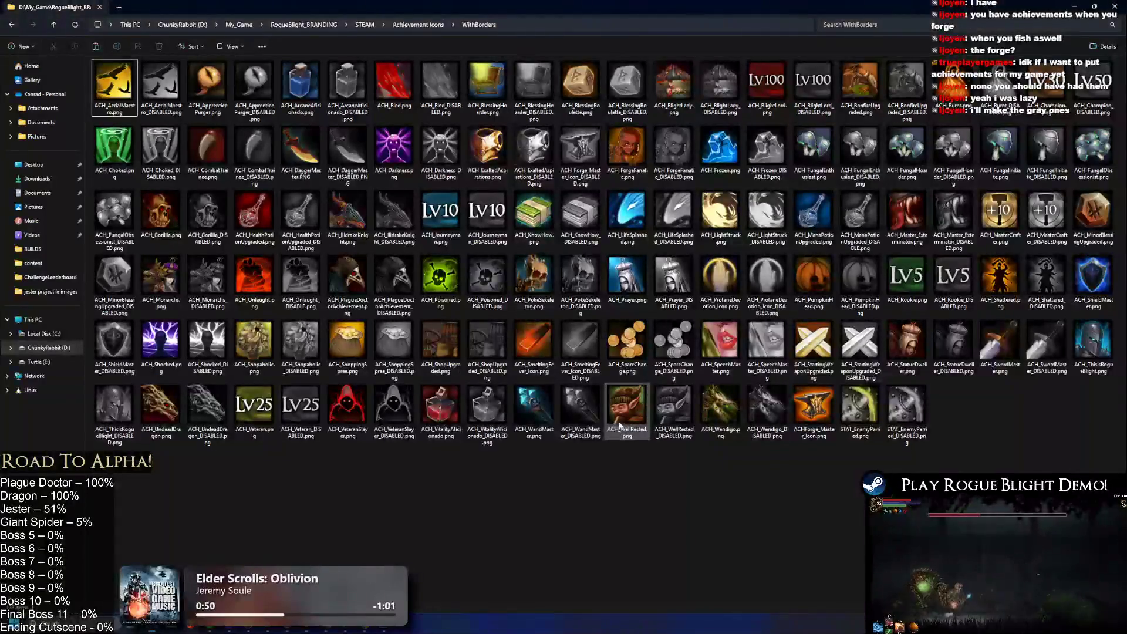
scroll(624, 417, "down", 5)
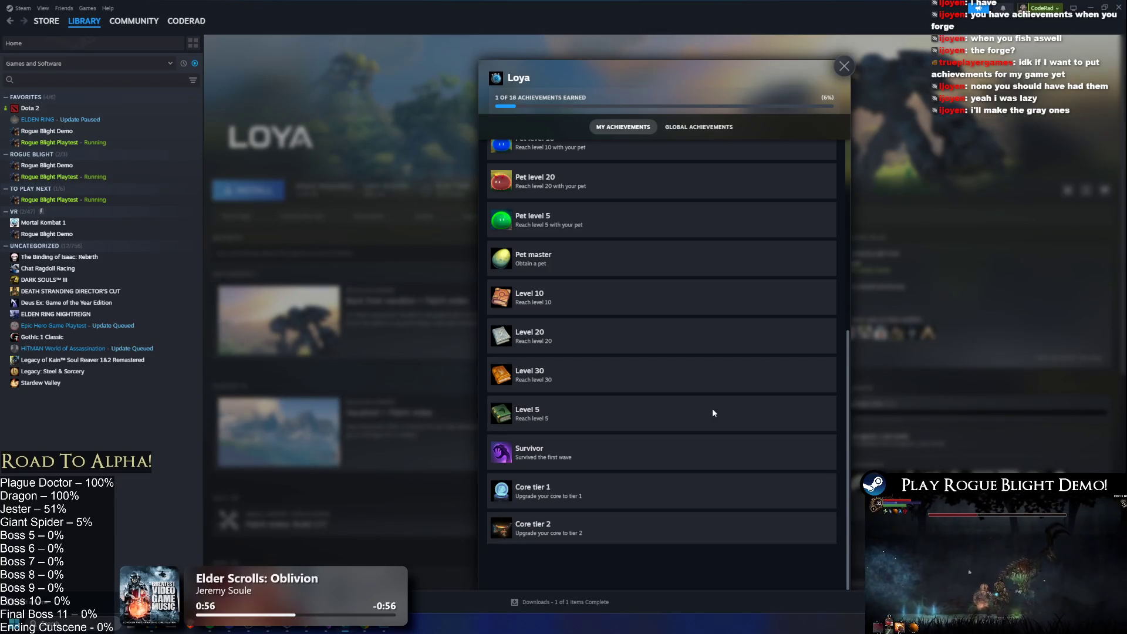
key("alt+Tab")
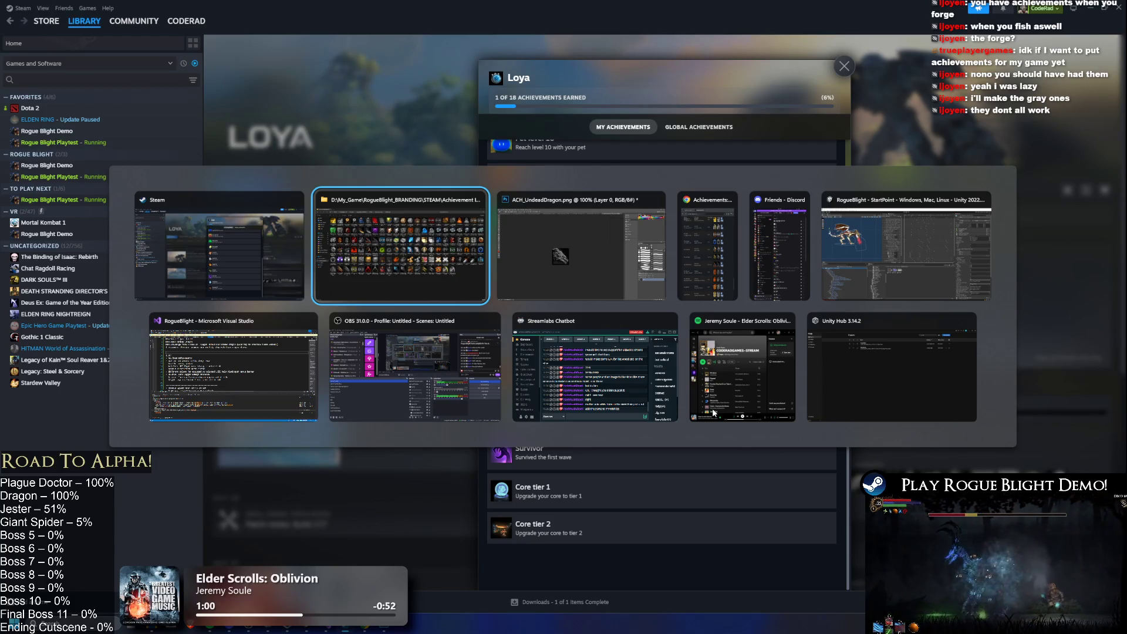
- Start a new blank document in Photoshop, then bring the Unity editor forward
key("alt+Tab")
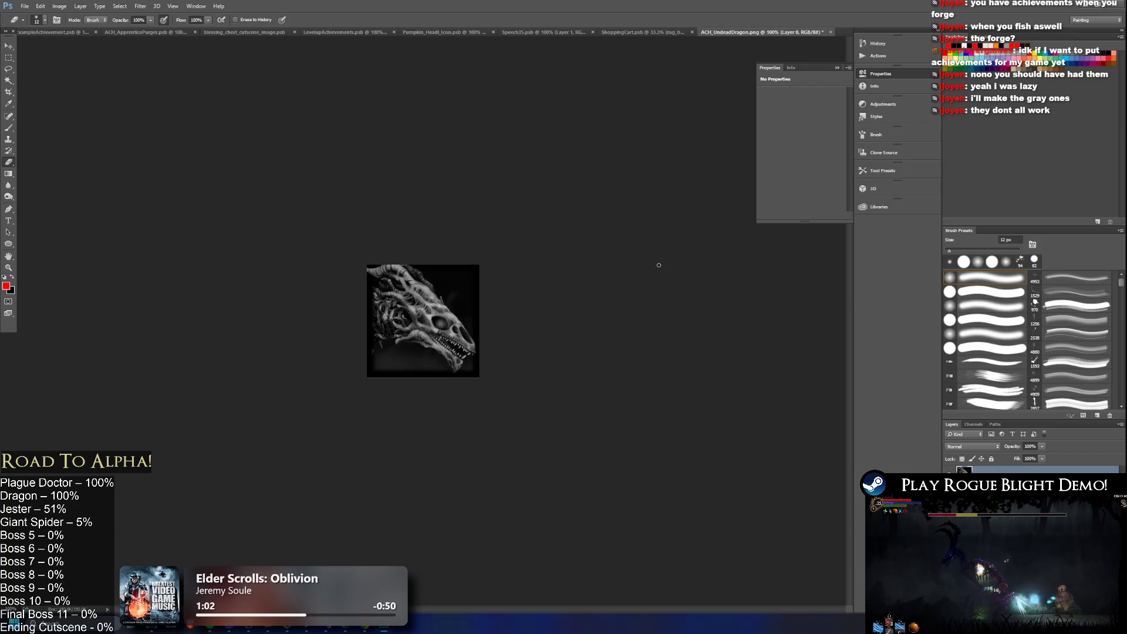
left_click(25, 6)
left_click(28, 16)
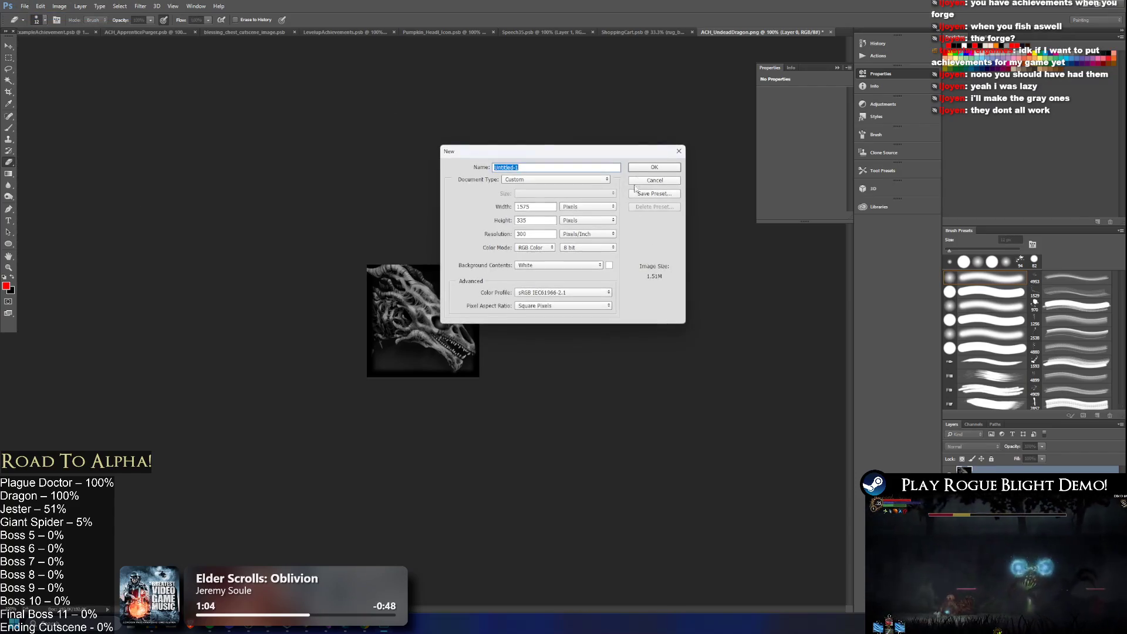
key("alt+Tab")
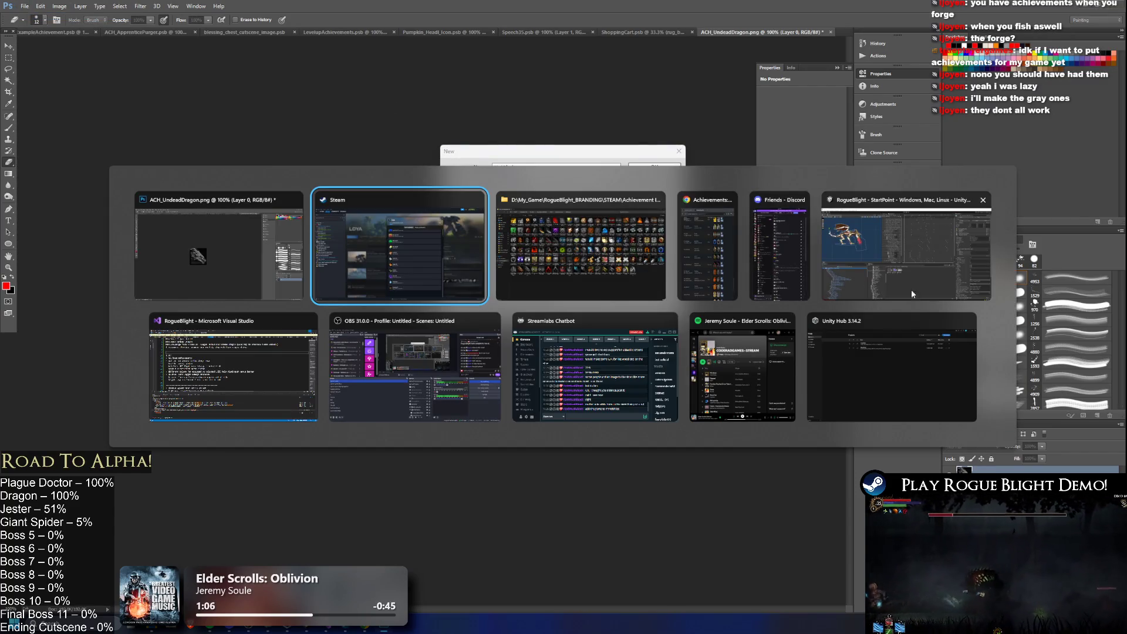
left_click(911, 290)
- Search Unity's Project window, select the Undead_Jester prefab, and search for 'jester un' art
left_click(724, 378)
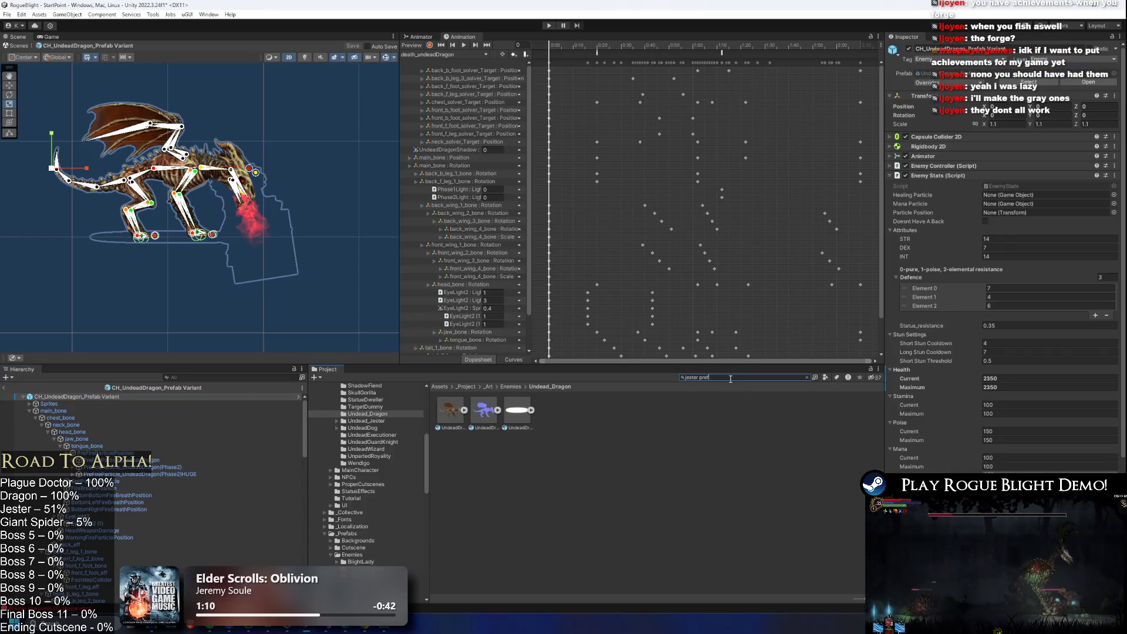
type("a")
left_click(449, 410)
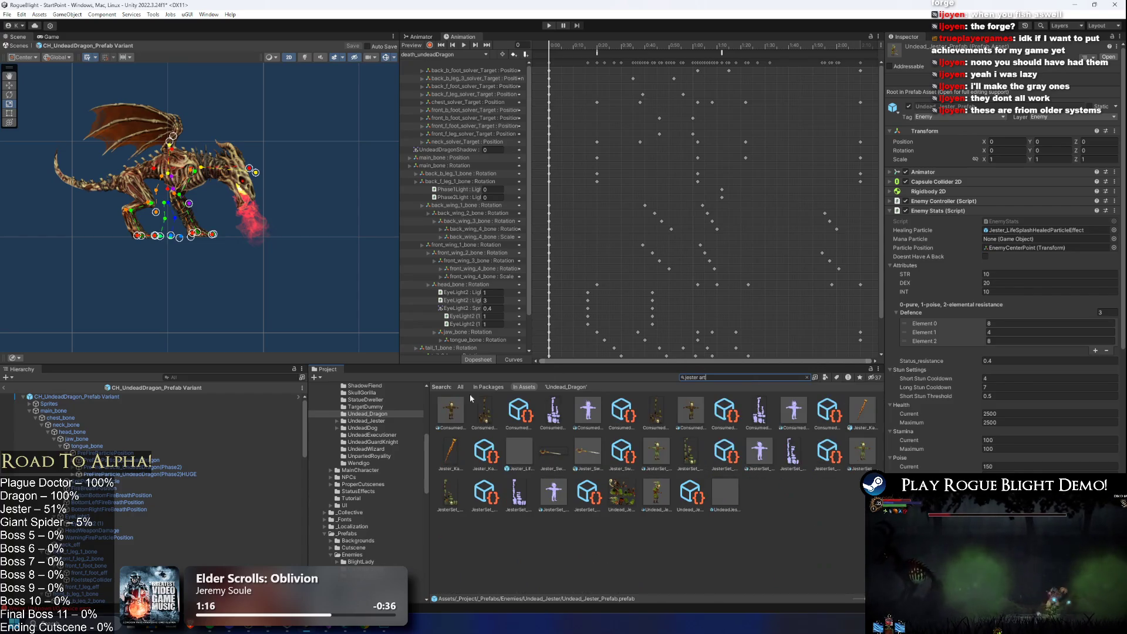
key("Down")
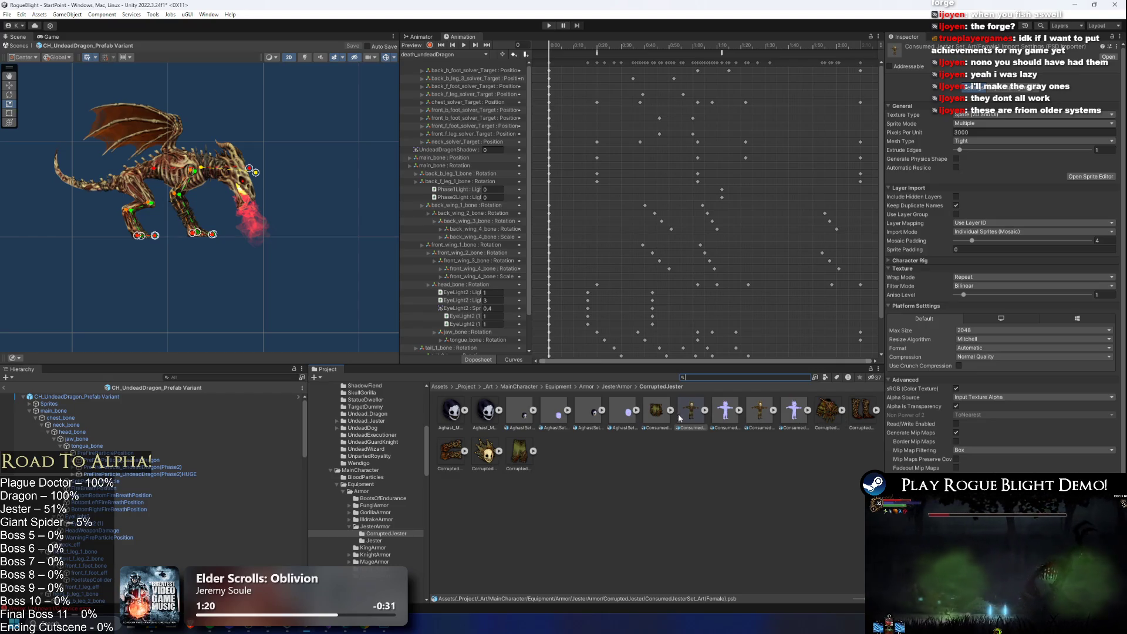
type("jes")
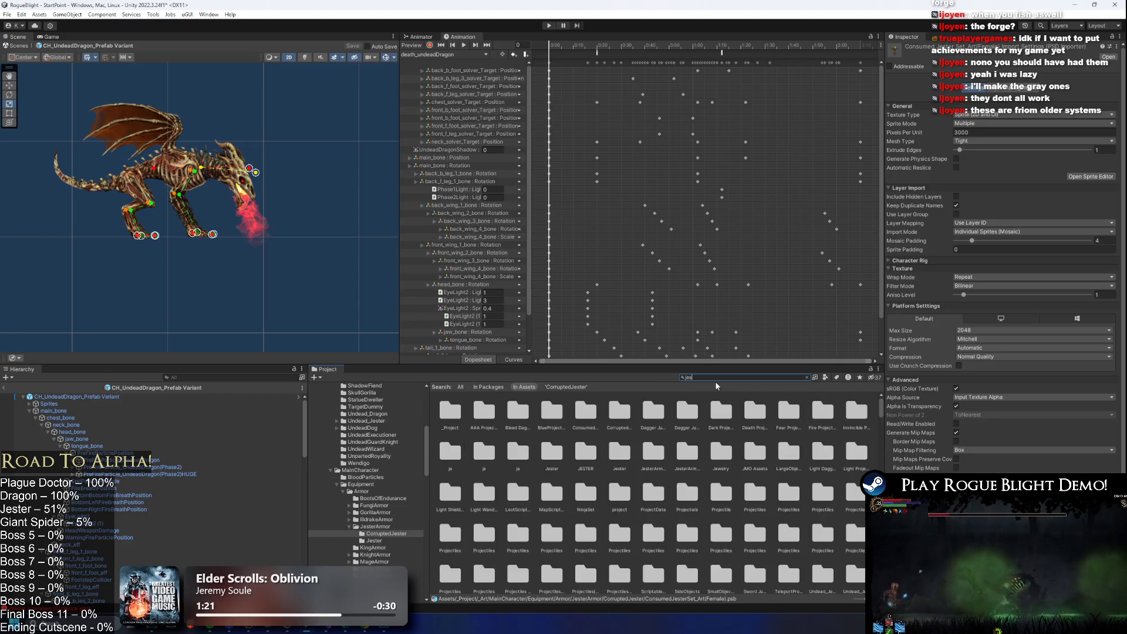
type("ter undea")
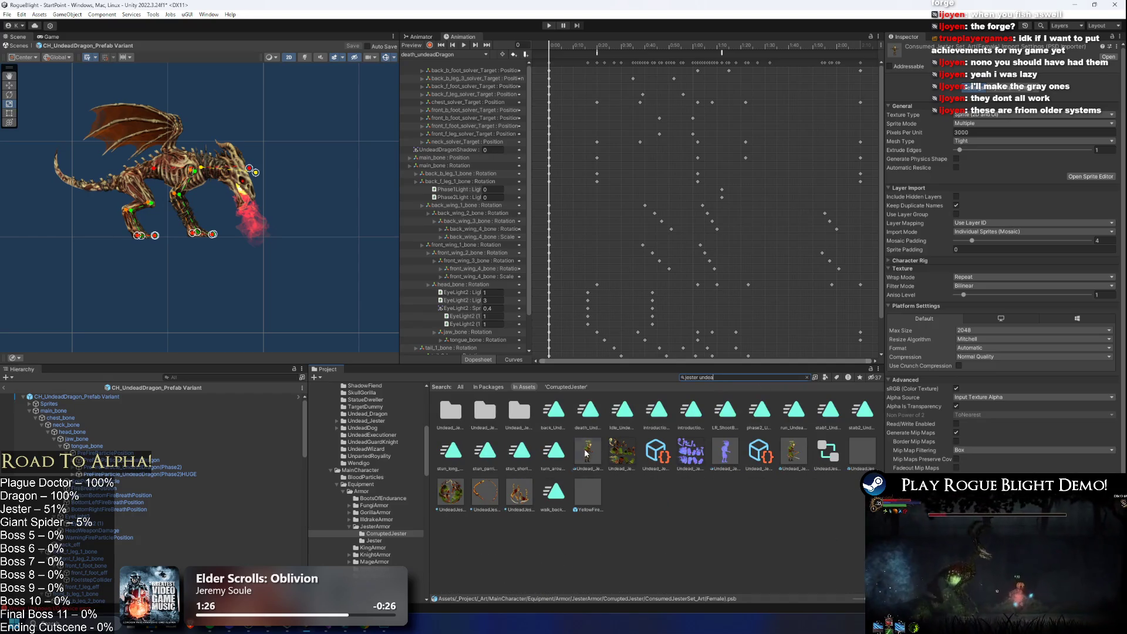
key("alt+Tab")
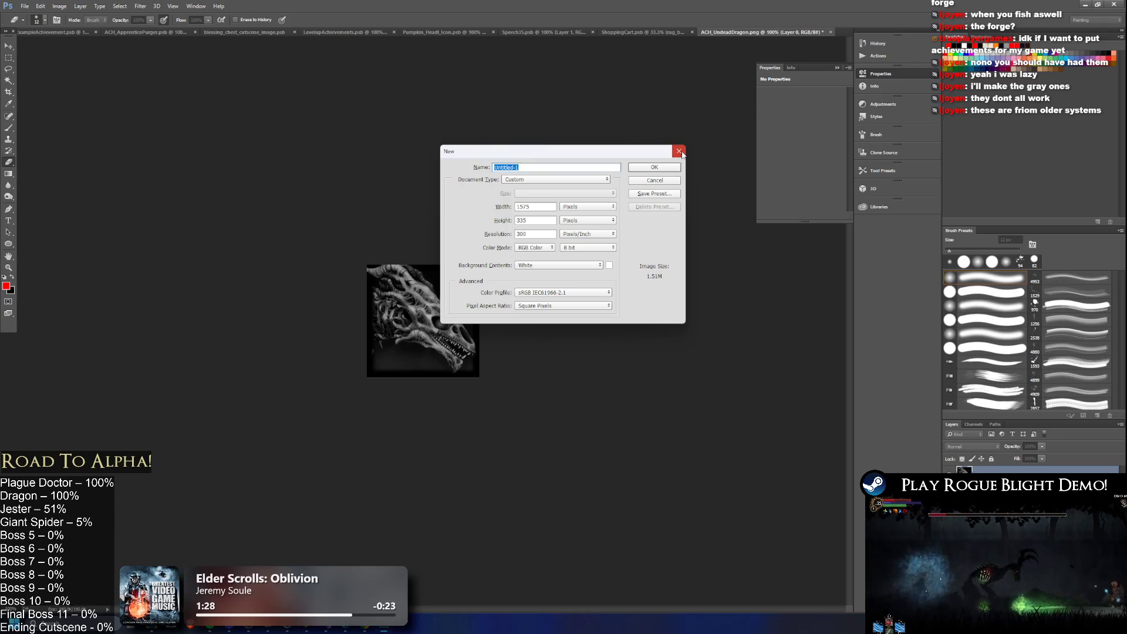
- Dismiss the New dialog and toggle Undead_Jester_Art's mask layer to show the red skull face
left_click(679, 151)
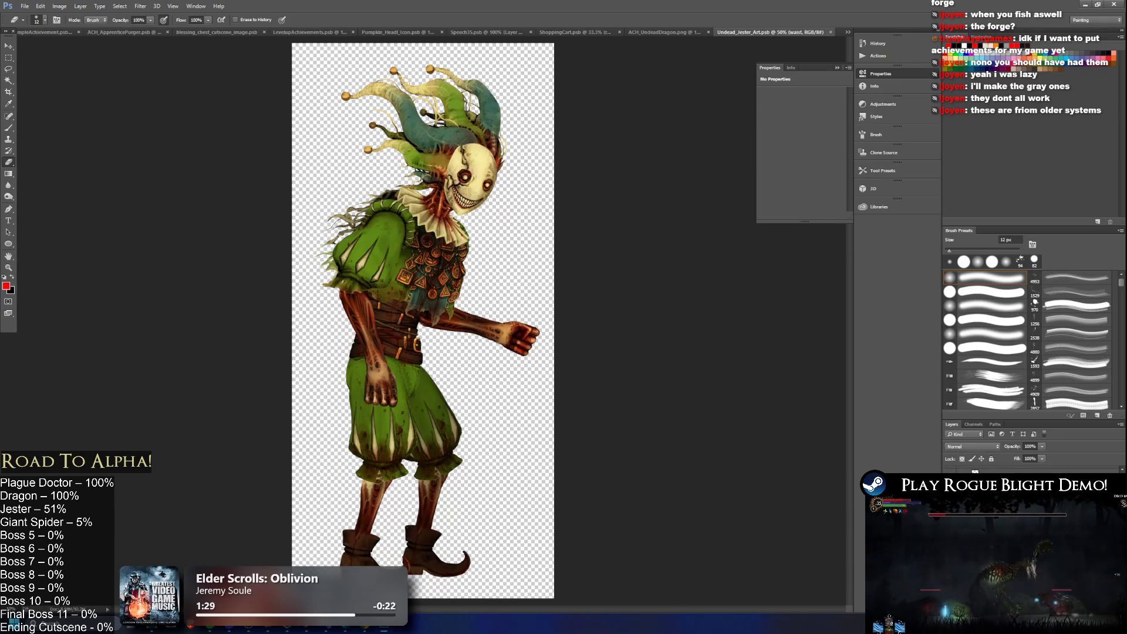
key("ctrl+comma")
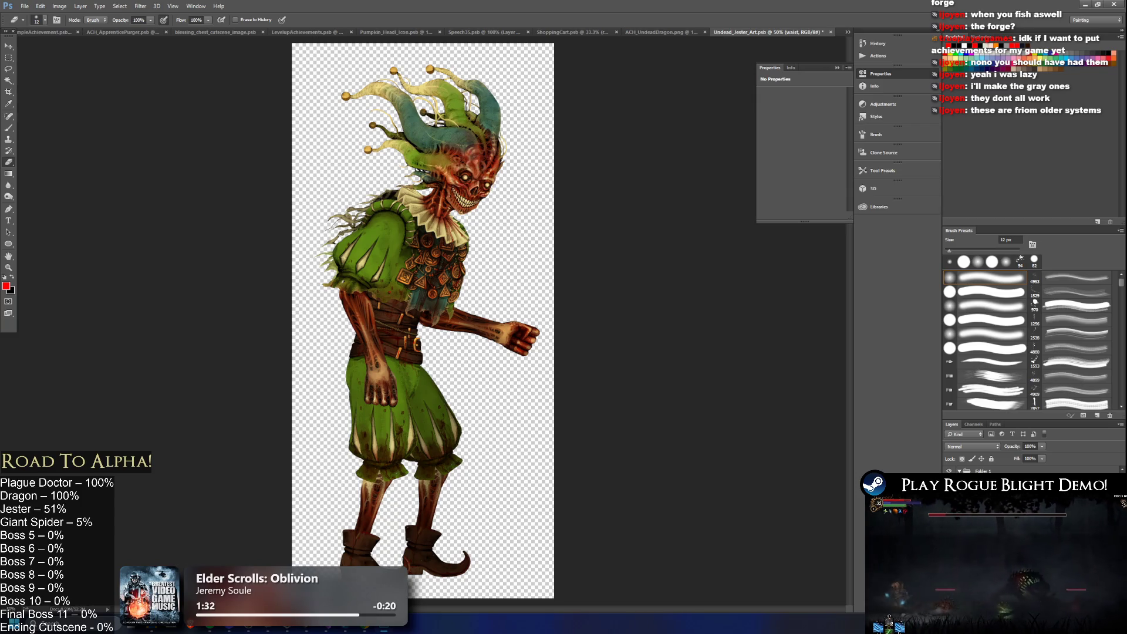
left_click(1120, 424)
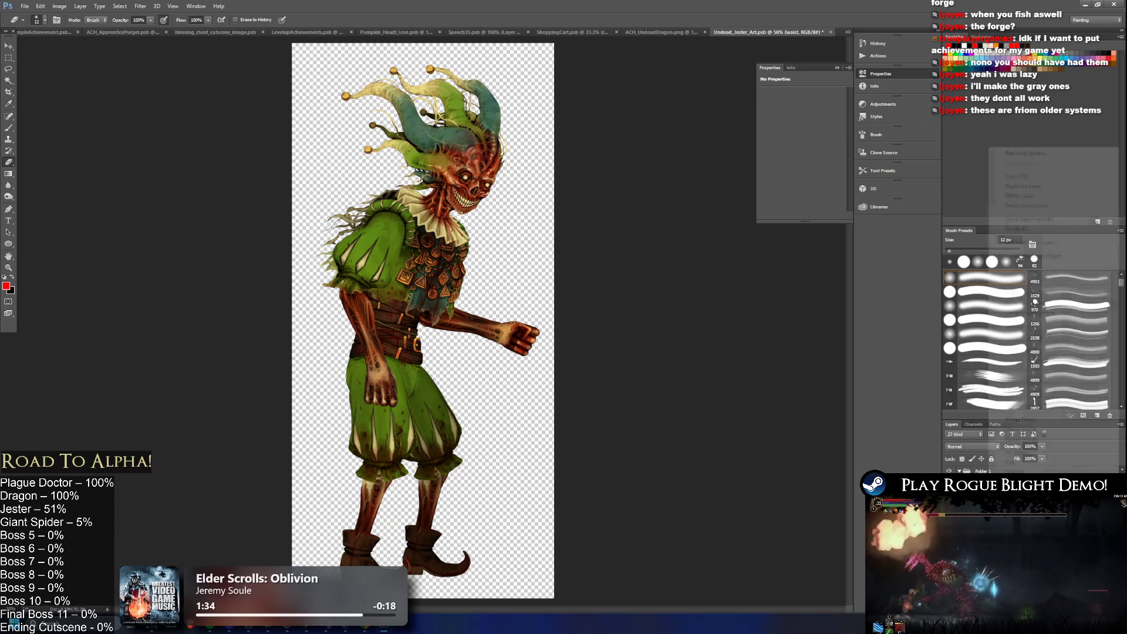
left_click(1034, 418)
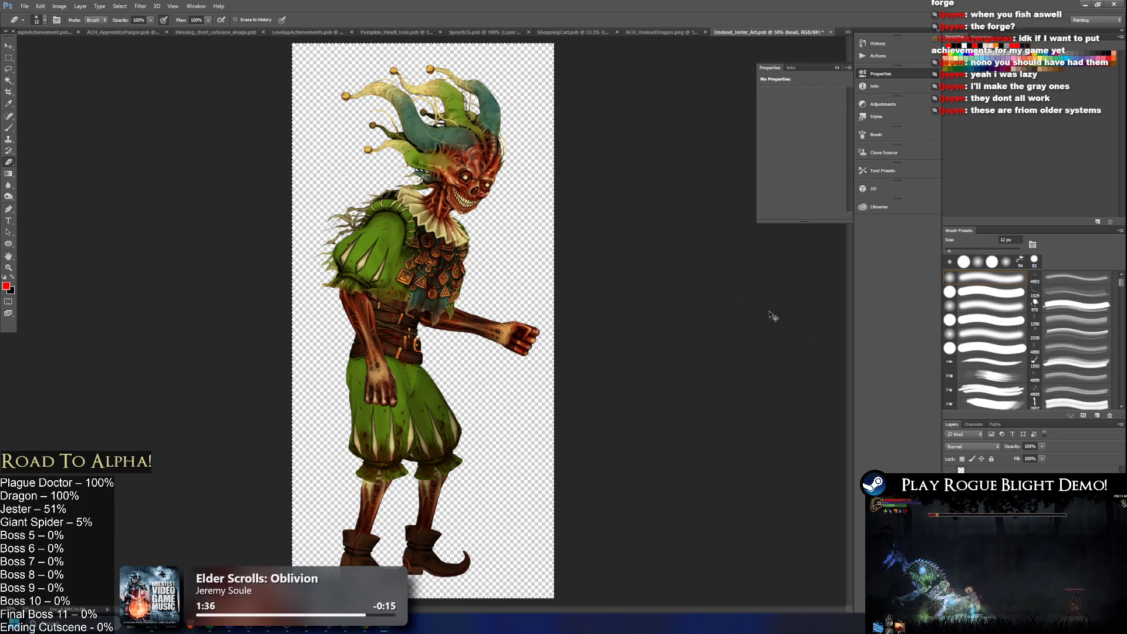
left_click(831, 31)
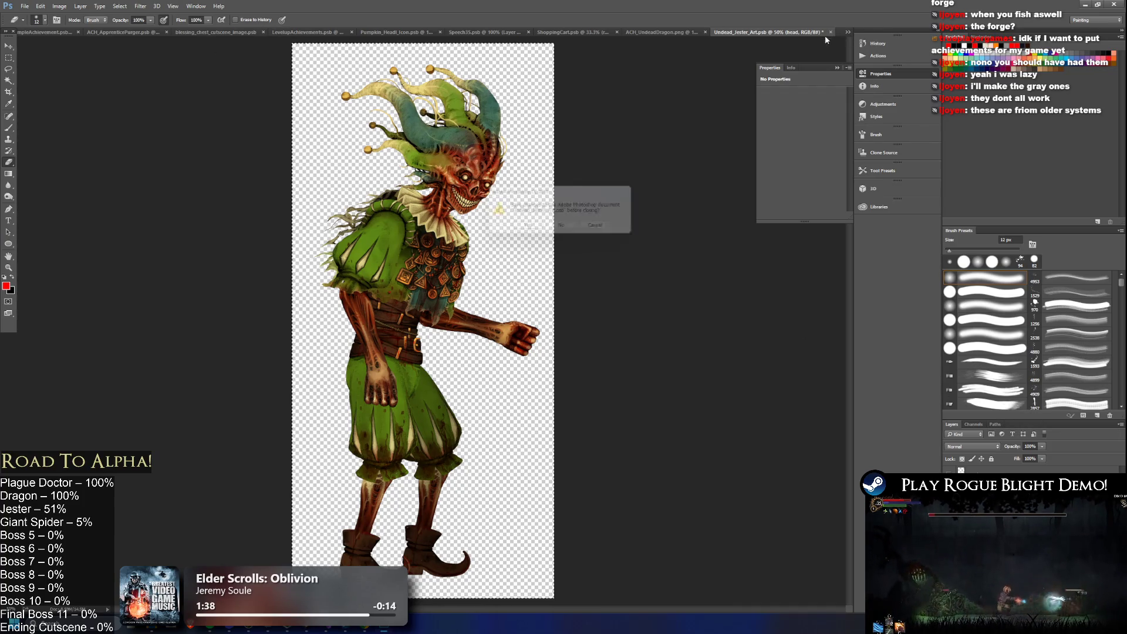
- Answer the save prompt, switch to ExampleAchievement.psb, and paste the jester as a new layer
left_click(570, 229)
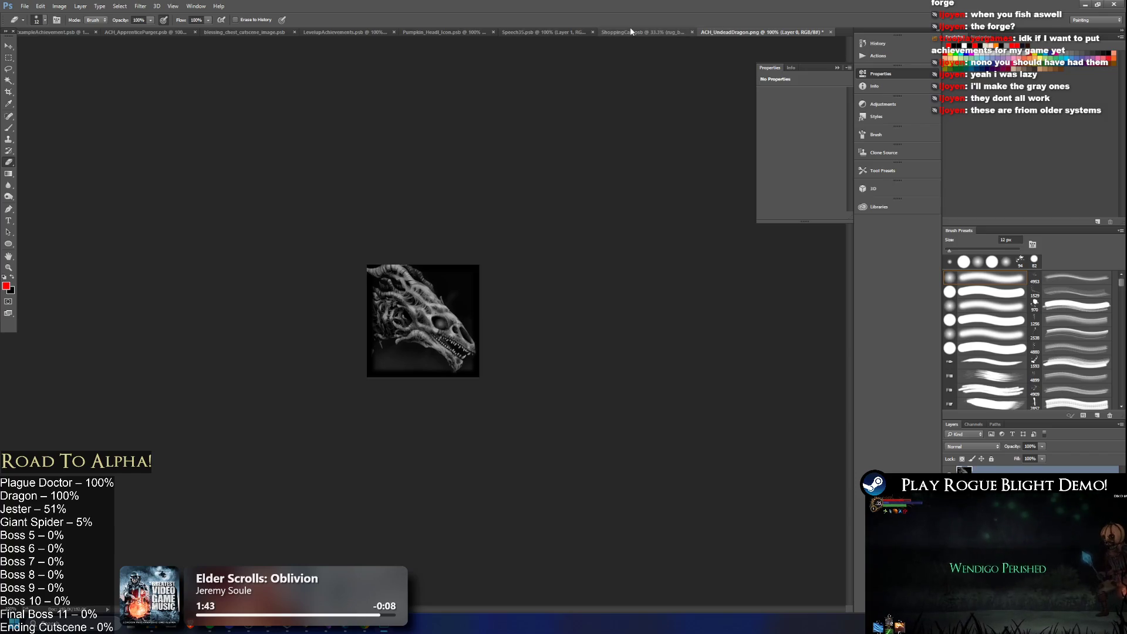
left_click(41, 32)
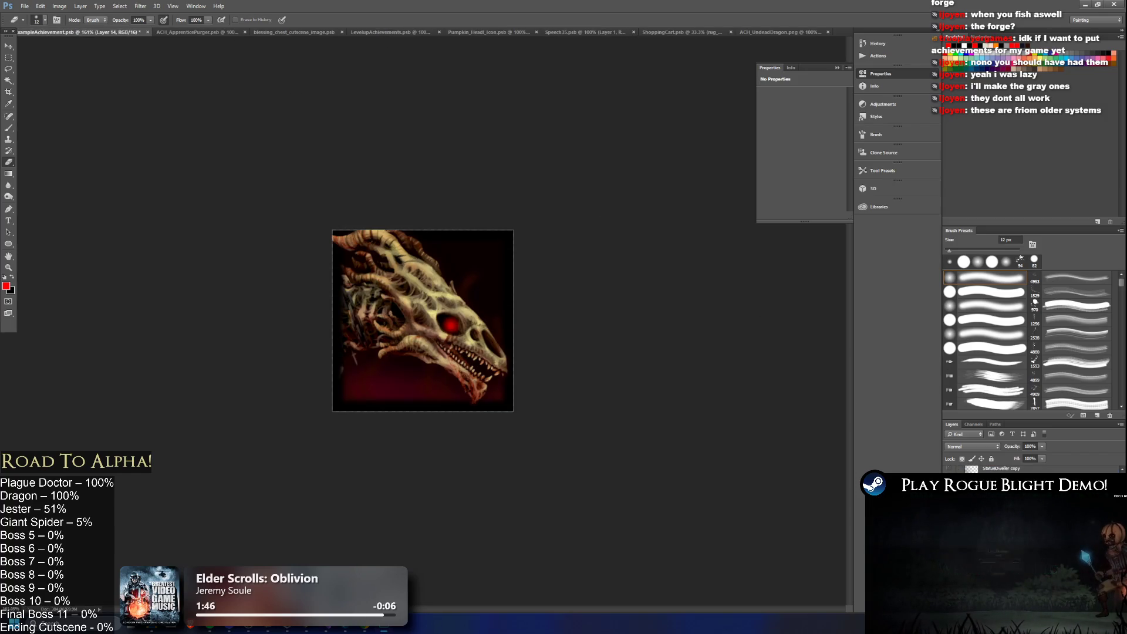
key("ctrl+v")
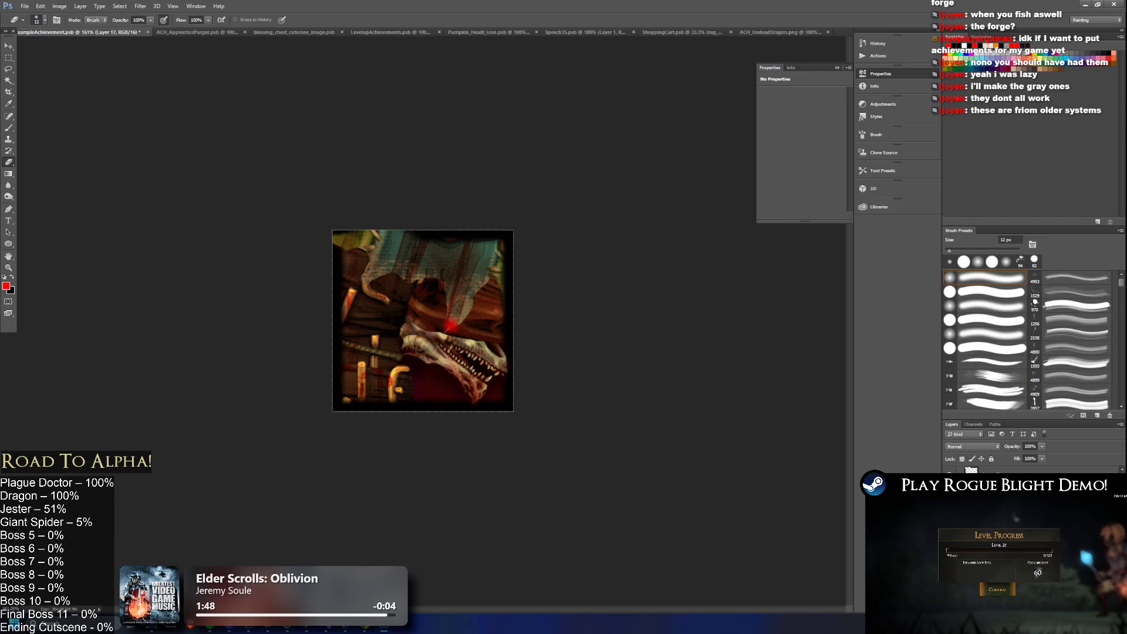
- Free-transform the pasted jester down to about 45% and center it inside the square icon
key("ctrl+t")
mouse_move(428, 247)
left_mouse_down()
mouse_move(371, 524)
mouse_move(428, 475)
mouse_move(387, 479)
mouse_move(352, 457)
left_mouse_up()
key("ctrl+1")
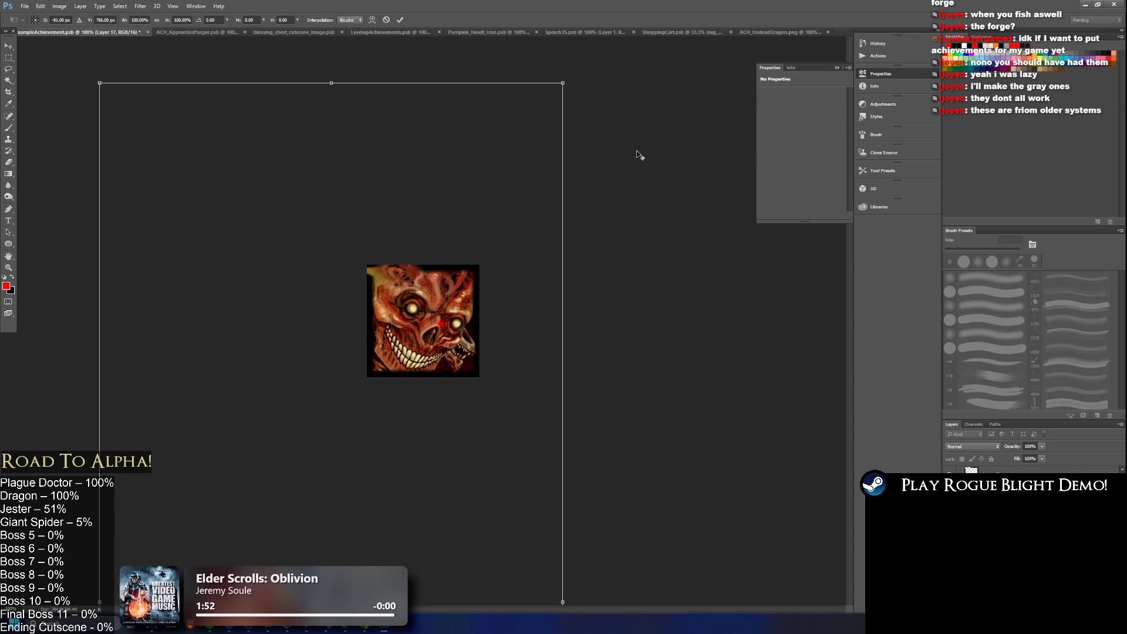
mouse_move(562, 84)
left_mouse_down()
mouse_move(498, 181)
mouse_move(502, 217)
left_mouse_up()
mouse_move(420, 265)
left_mouse_down()
mouse_move(465, 269)
mouse_move(474, 233)
left_mouse_up()
mouse_move(571, 138)
left_mouse_down()
mouse_move(479, 293)
mouse_move(553, 81)
mouse_move(546, 189)
mouse_move(494, 232)
mouse_move(470, 235)
mouse_move(471, 202)
mouse_move(469, 230)
left_mouse_up()
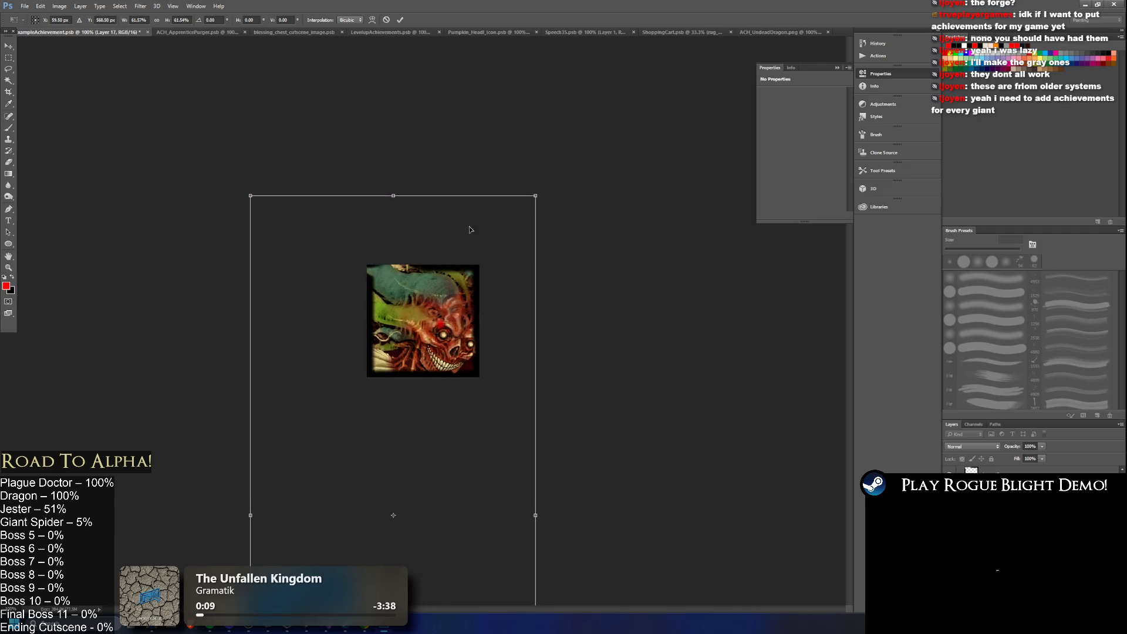
mouse_move(534, 199)
left_mouse_down()
mouse_move(473, 245)
mouse_move(503, 245)
mouse_move(481, 264)
left_mouse_up()
mouse_move(515, 213)
left_mouse_down()
mouse_move(487, 185)
mouse_move(498, 237)
mouse_move(468, 258)
mouse_move(468, 246)
left_mouse_up()
mouse_move(468, 244)
left_mouse_down()
mouse_move(507, 223)
mouse_move(453, 283)
left_mouse_up()
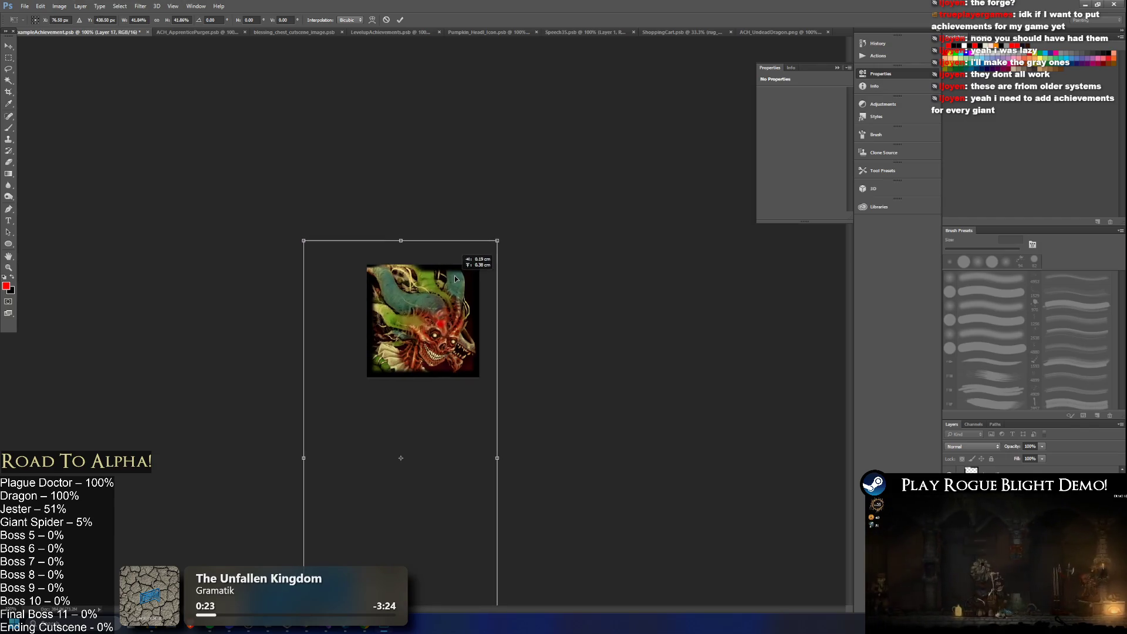
key("Return")
key("e")
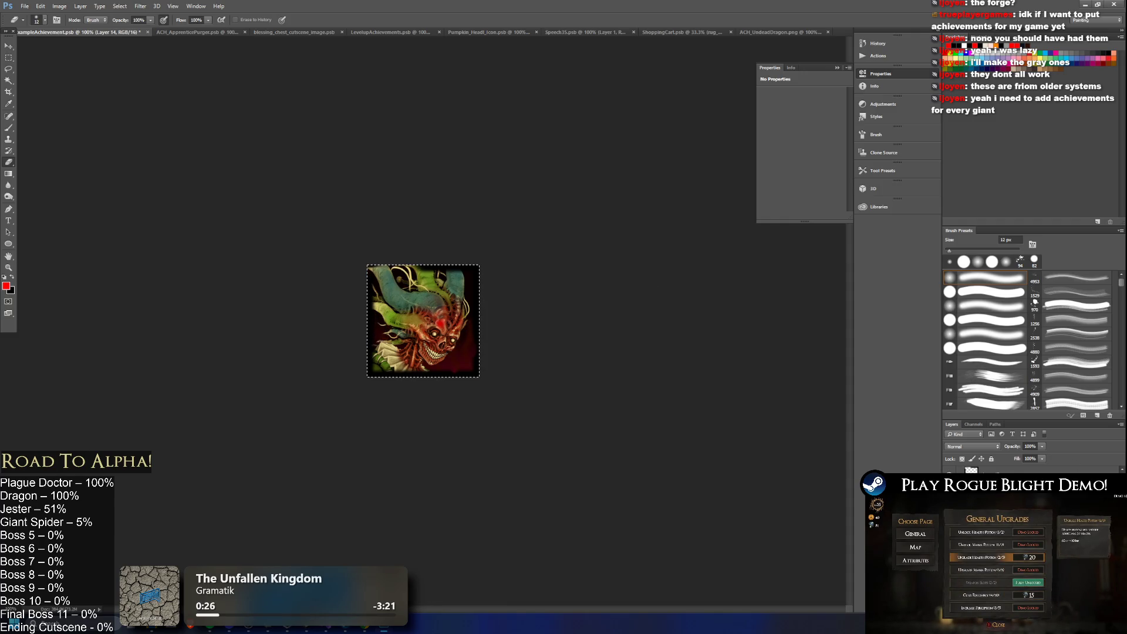
- Apply an Exposure adjustment with the Offset nudged slightly negative, about -0.006
left_click(1121, 230)
key("Escape")
left_click(59, 6)
mouse_move(93, 30)
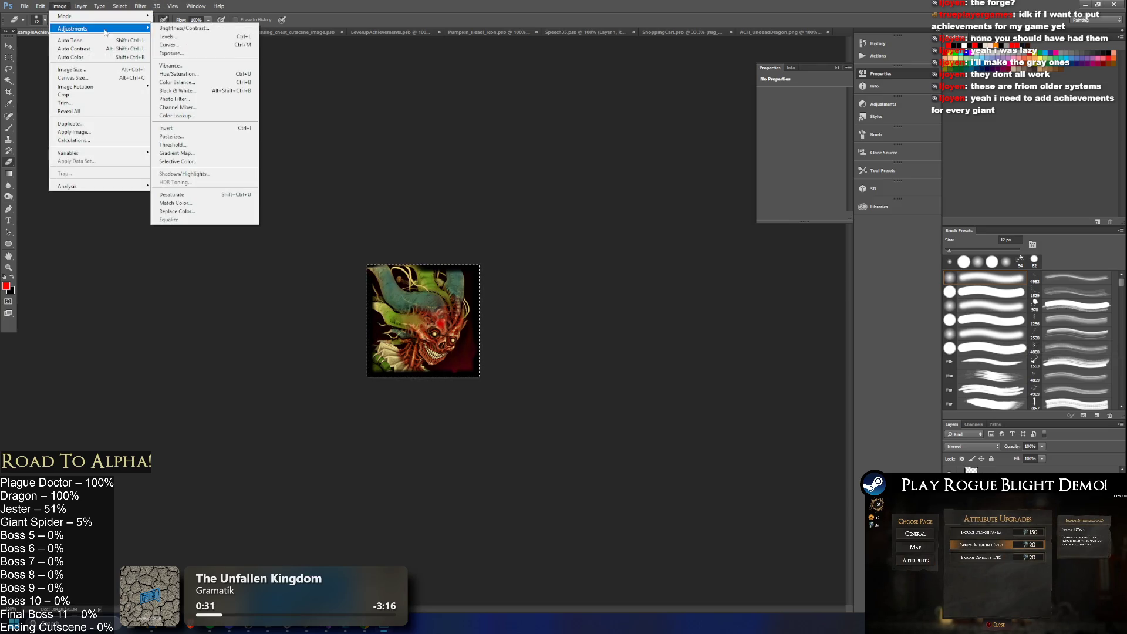
left_click(198, 54)
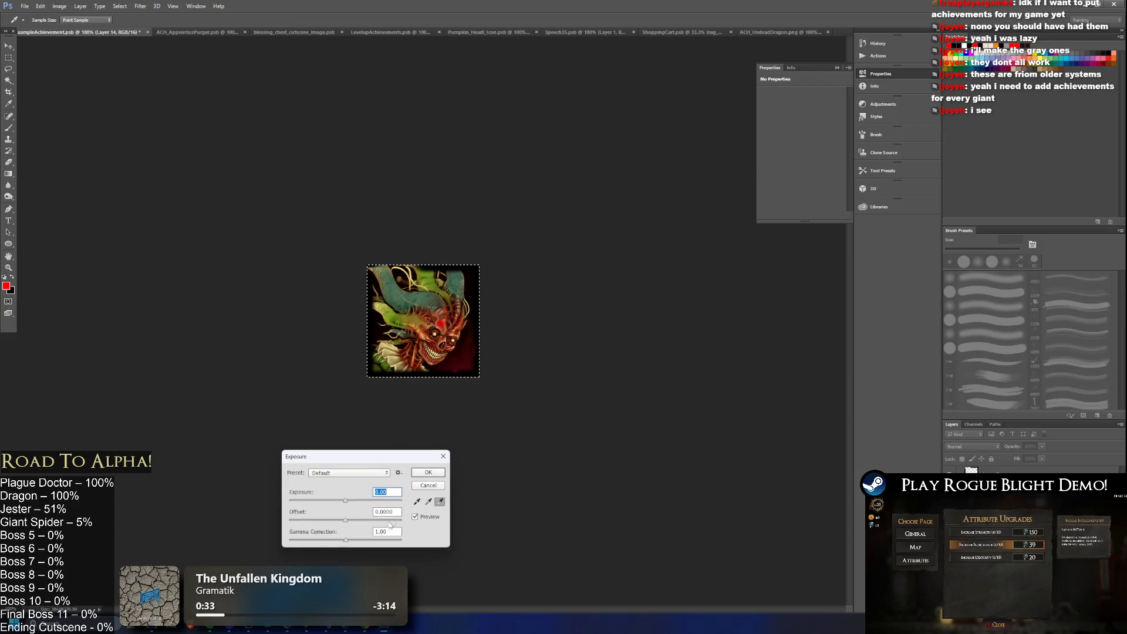
key("Tab")
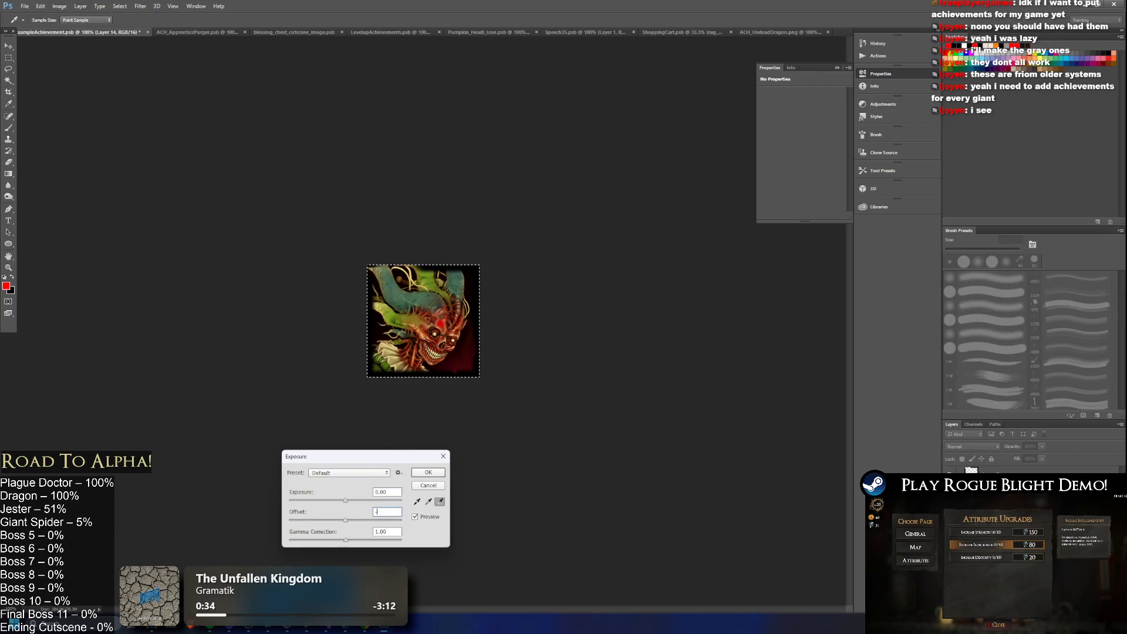
type("2")
type("6")
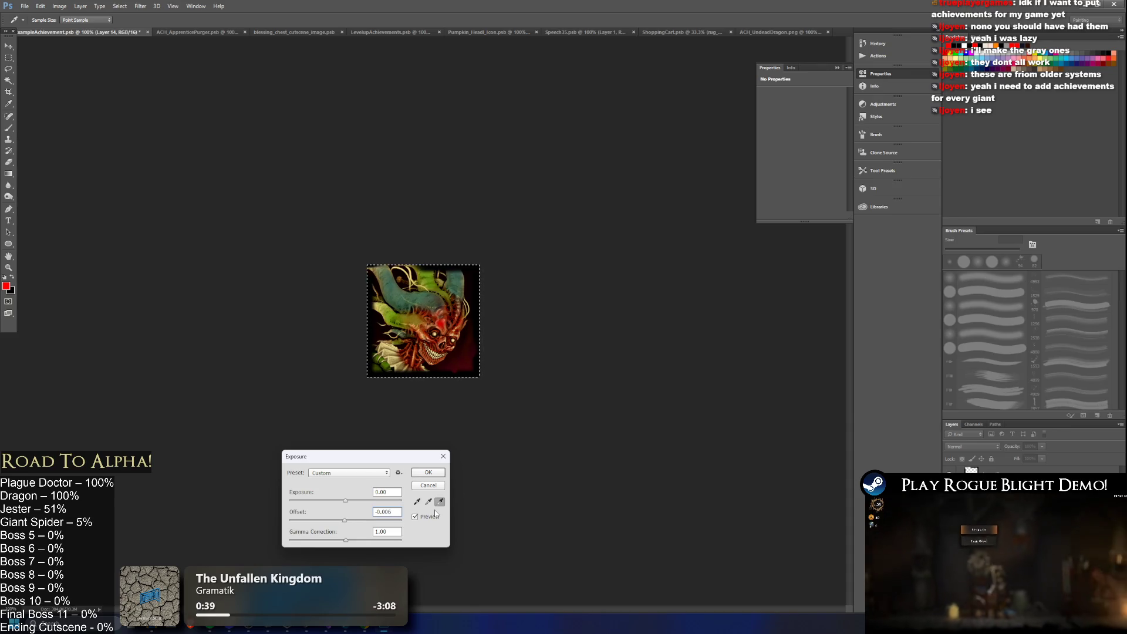
key("BackSpace")
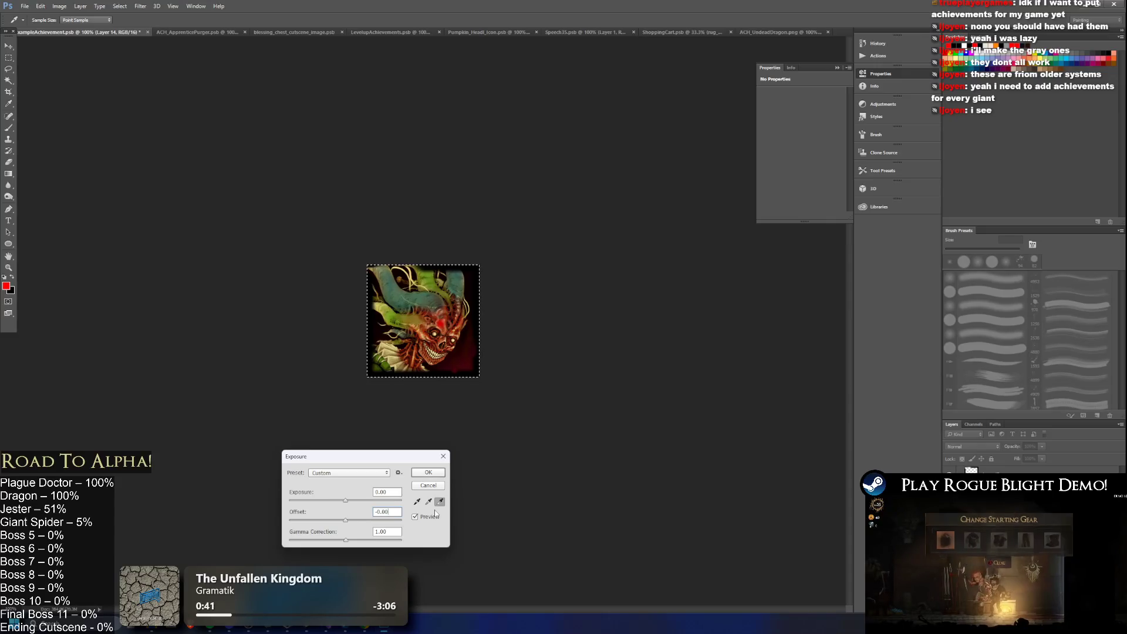
type("1")
key("Return")
- Choose the Eraser, make Layer 13 active, and clear the selection
key("e")
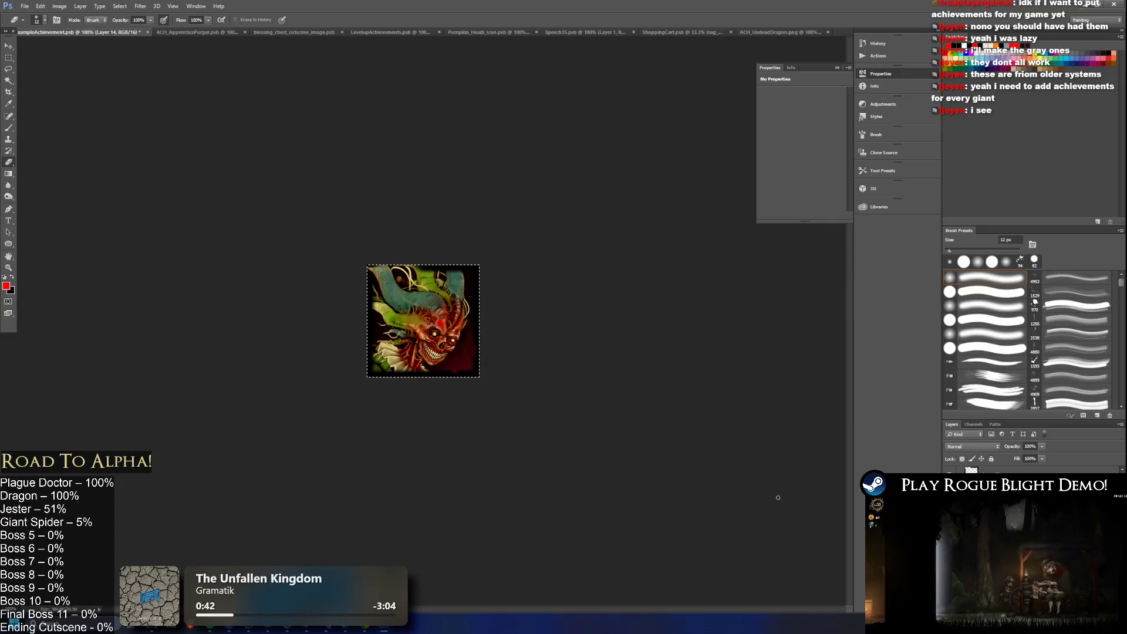
key("alt+bracketleft")
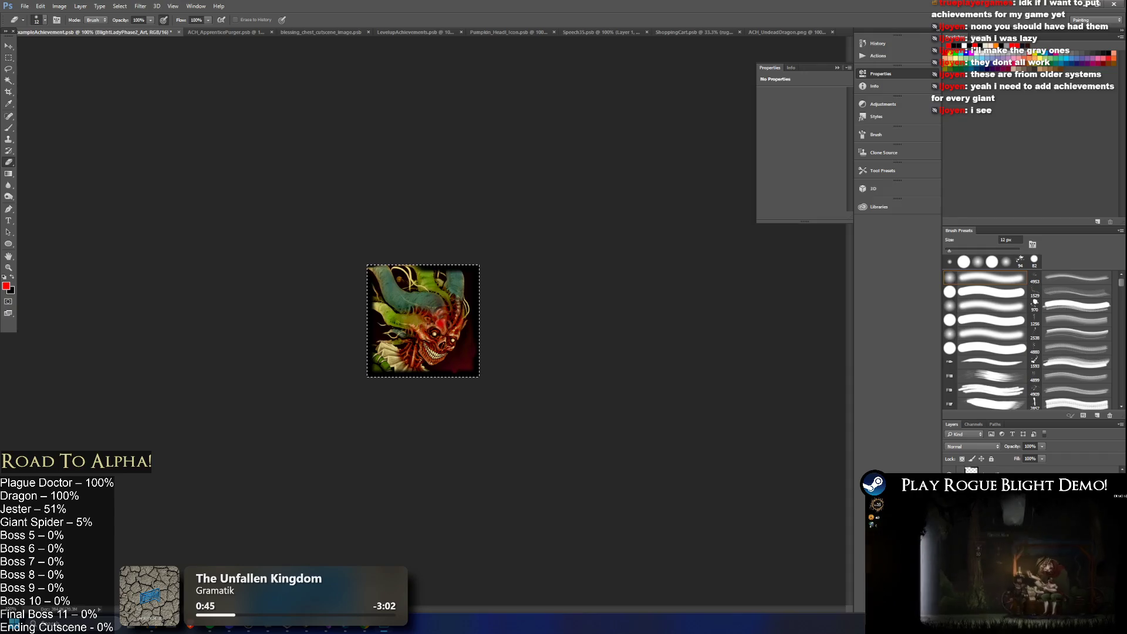
scroll(1042, 470, "down", 2)
key("alt+bracketright")
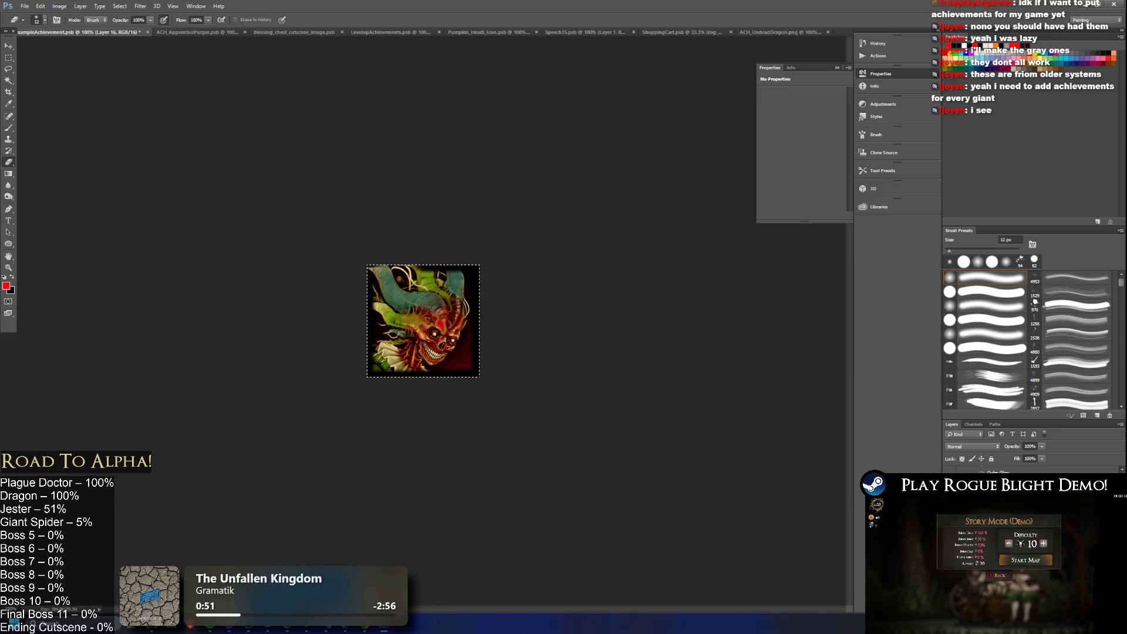
key("alt+bracketleft")
key("ctrl+d")
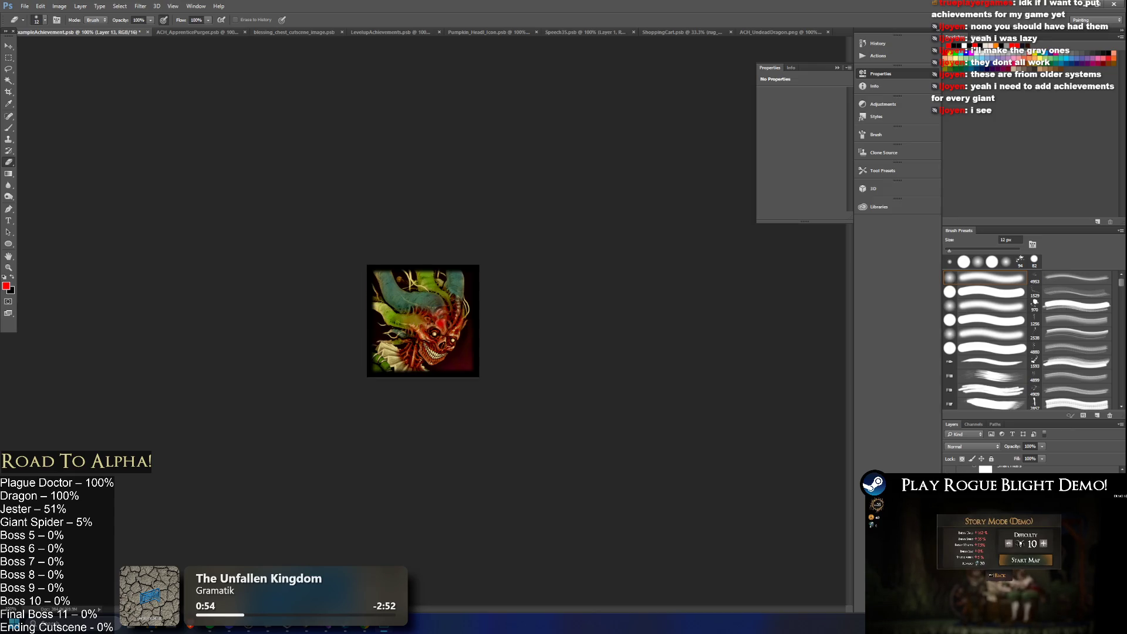
scroll(346, 279, "up", 3)
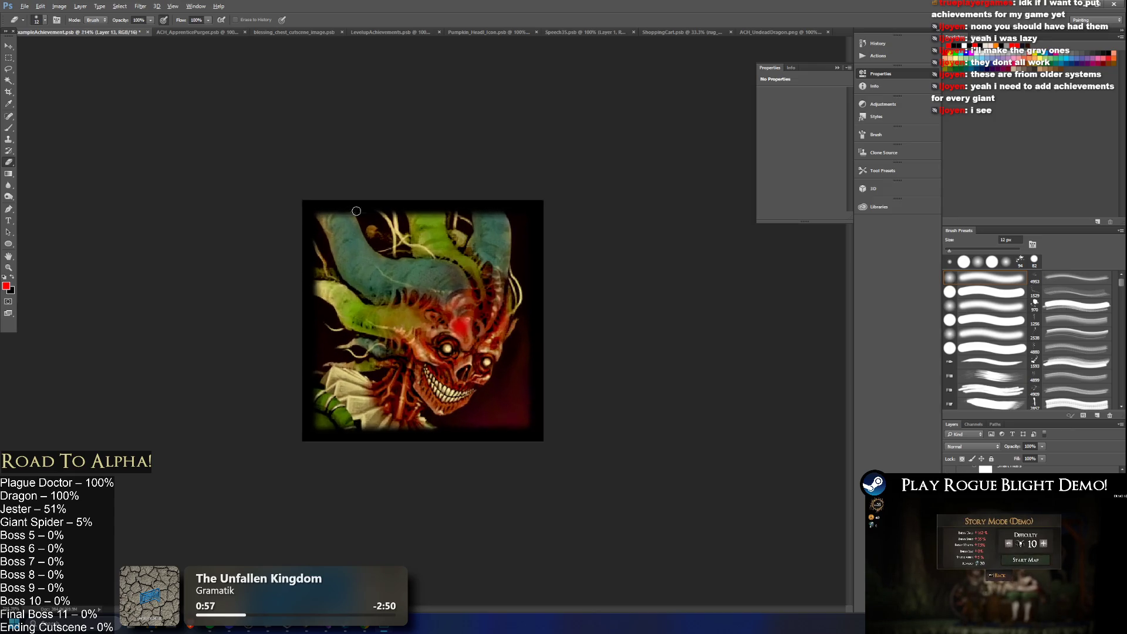
- Erase the vignette at the top-left, top and left edges with a 29 px brush, then shrink it to 6 px
left_click_drag(304, 202, 326, 193)
left_click(39, 20)
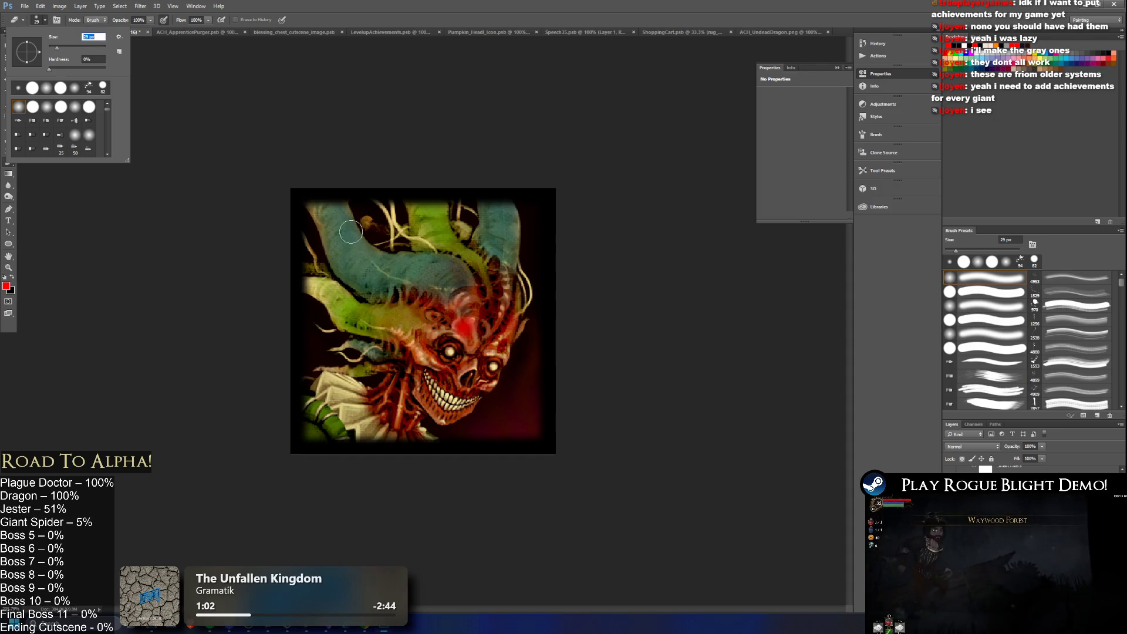
double_click(47, 109)
left_click_drag(310, 185, 327, 204)
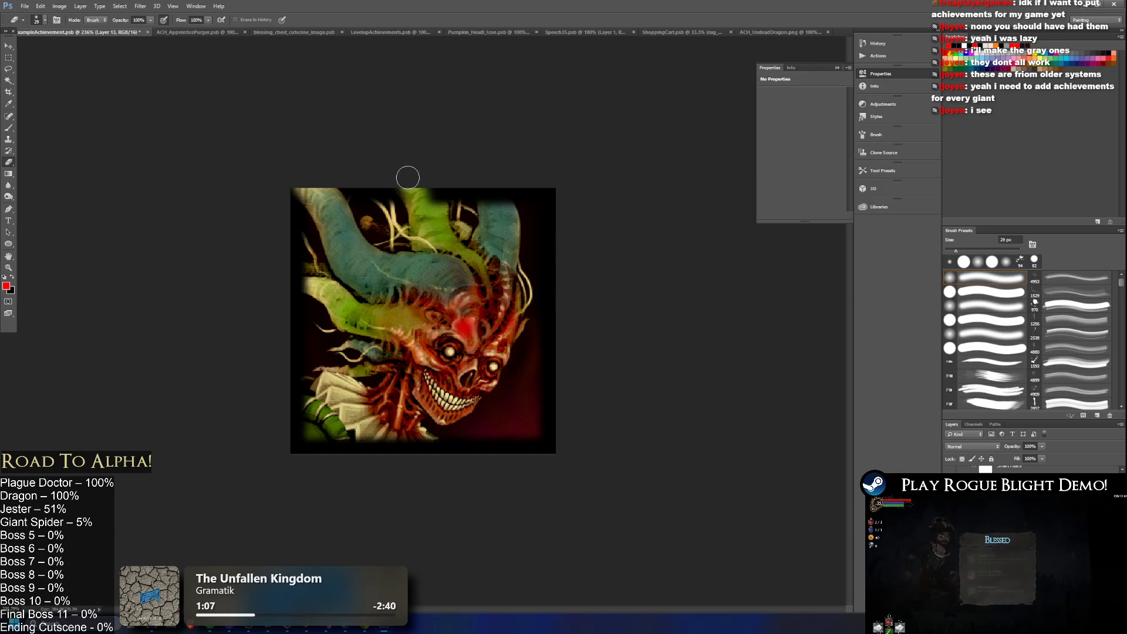
mouse_move(416, 187)
left_mouse_down()
mouse_move(396, 176)
mouse_move(426, 193)
mouse_move(493, 201)
mouse_move(473, 175)
mouse_move(506, 226)
mouse_move(501, 216)
left_mouse_up()
mouse_move(326, 289)
left_mouse_down()
mouse_move(294, 276)
mouse_move(328, 279)
mouse_move(275, 274)
left_mouse_up()
scroll(399, 253, "down", 3, "alt")
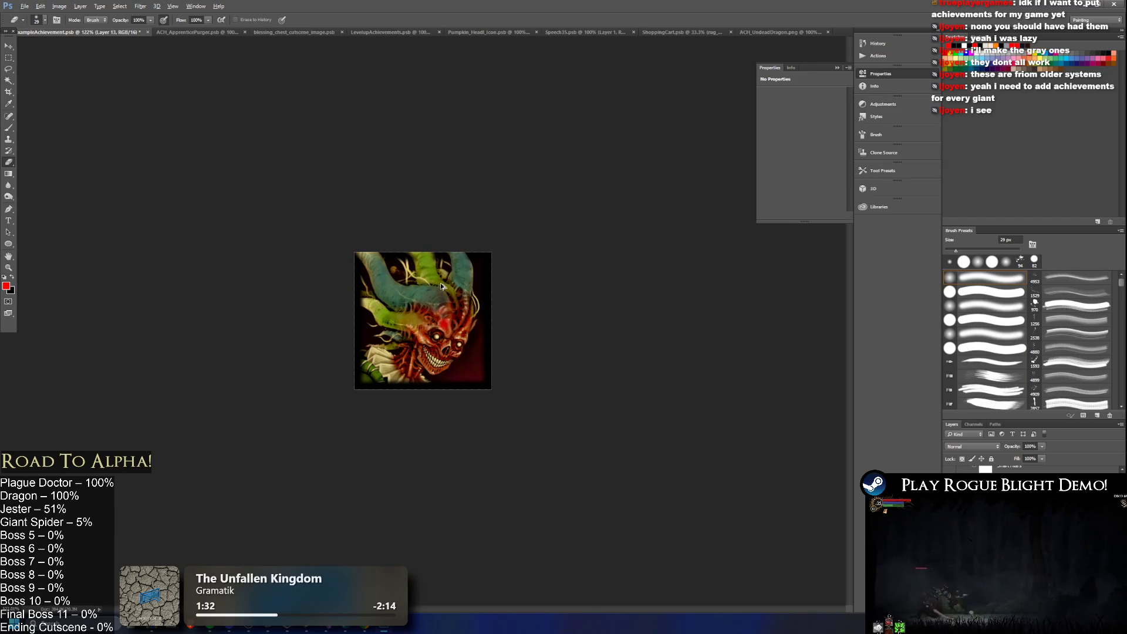
scroll(372, 237, "up", 5)
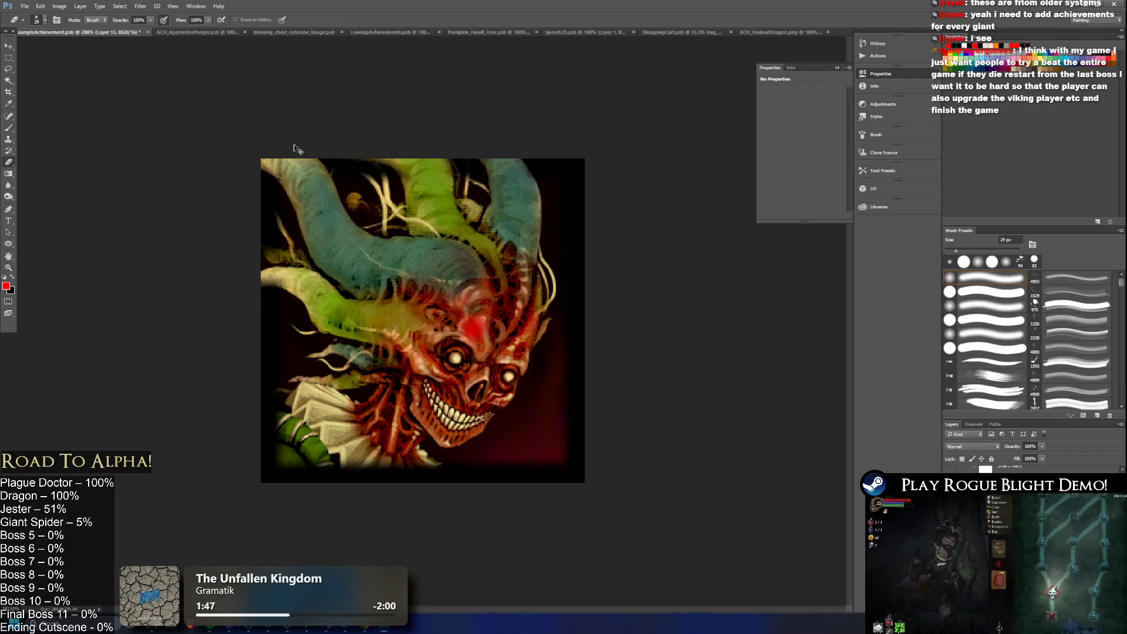
left_click(45, 21)
left_click_drag(57, 52, 50, 52)
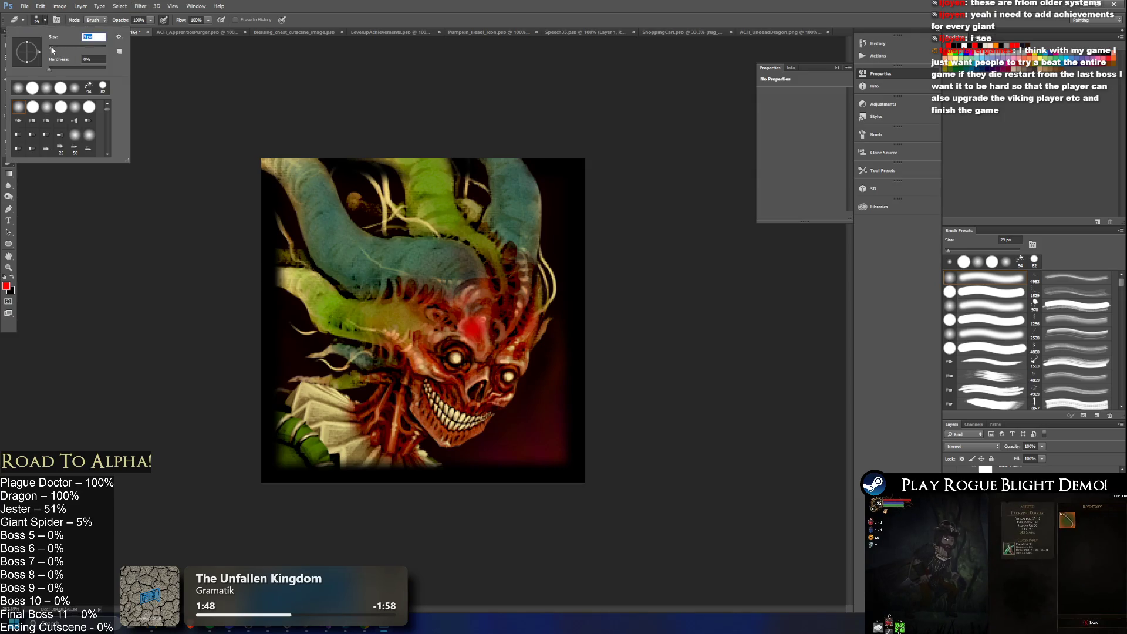
- Close the brush picker with the eraser at 6 px and zoom in and out on the skull icon
left_click(255, 270)
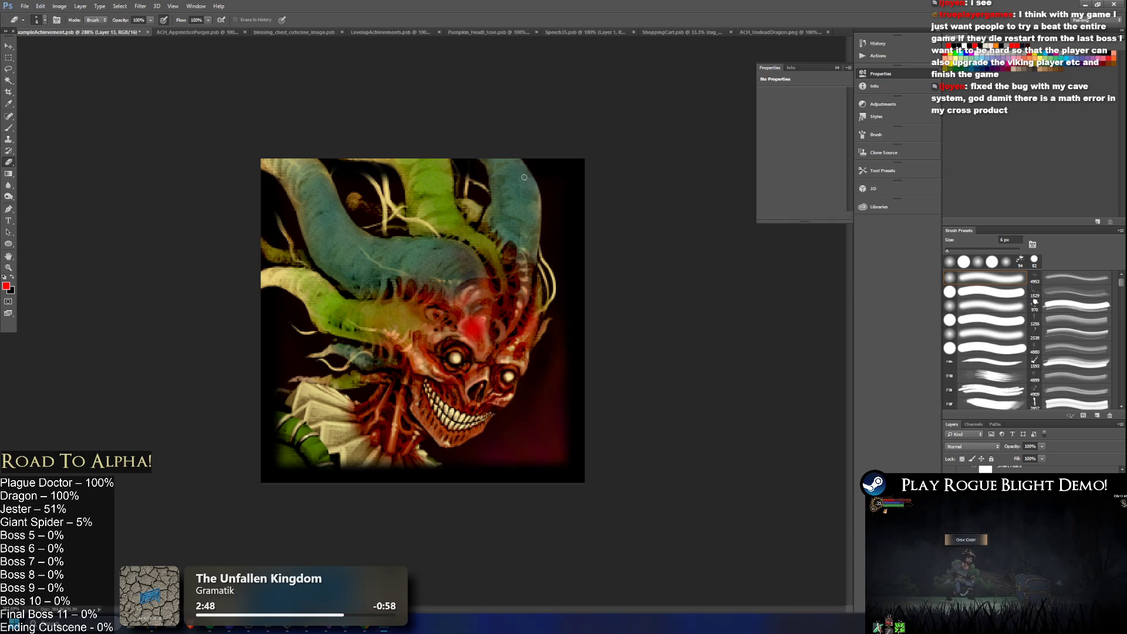
scroll(508, 344, "down", 10)
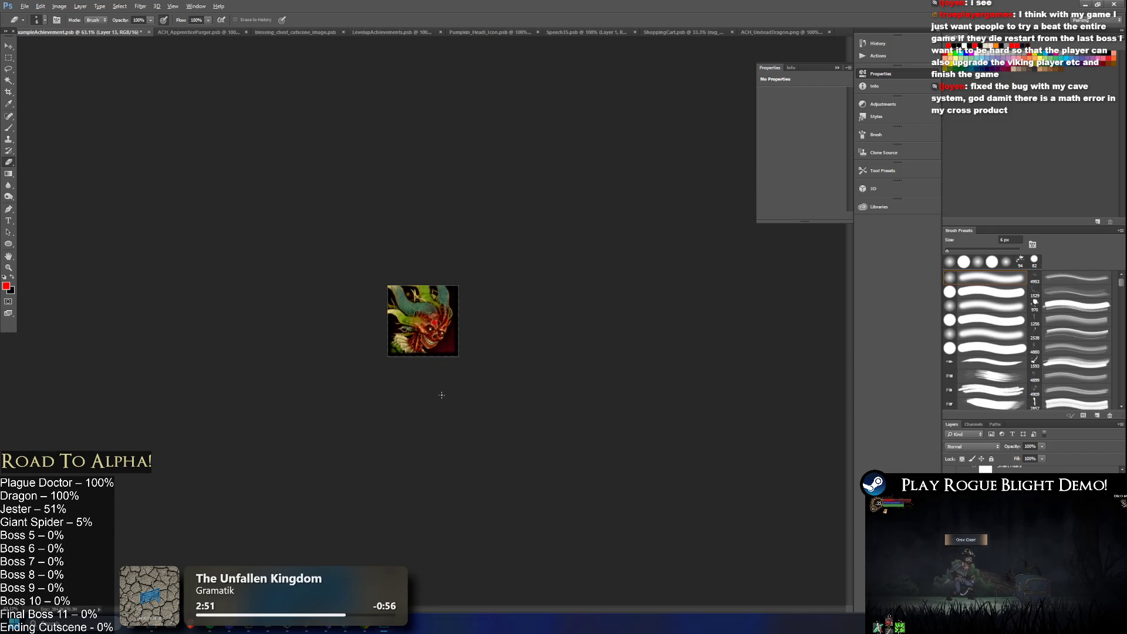
scroll(403, 343, "up", 10)
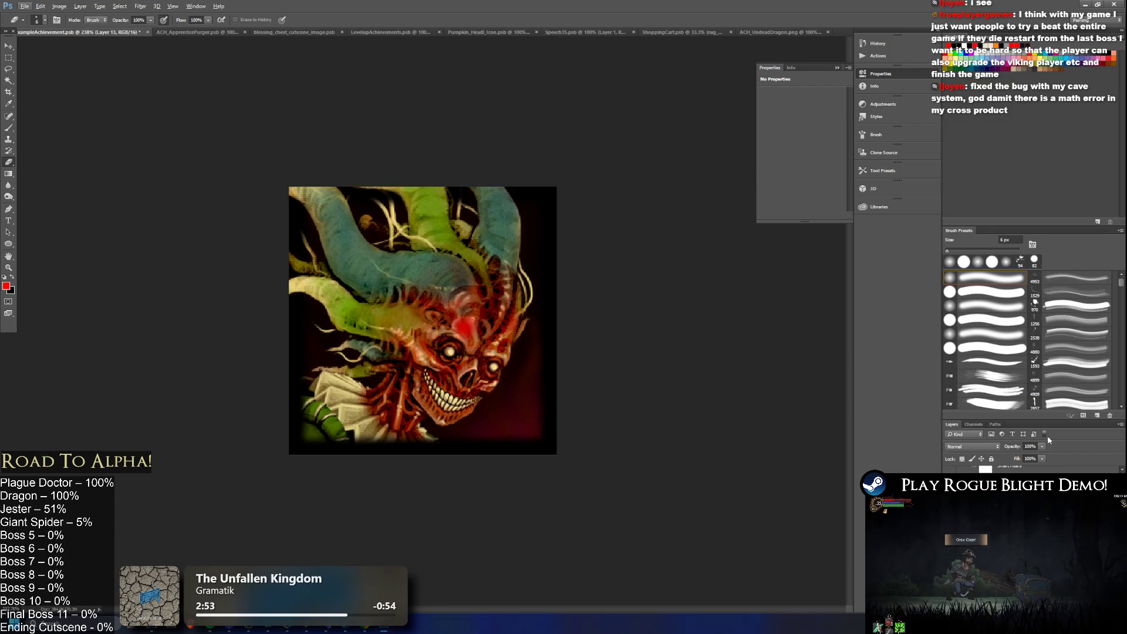
scroll(481, 248, "down", 5)
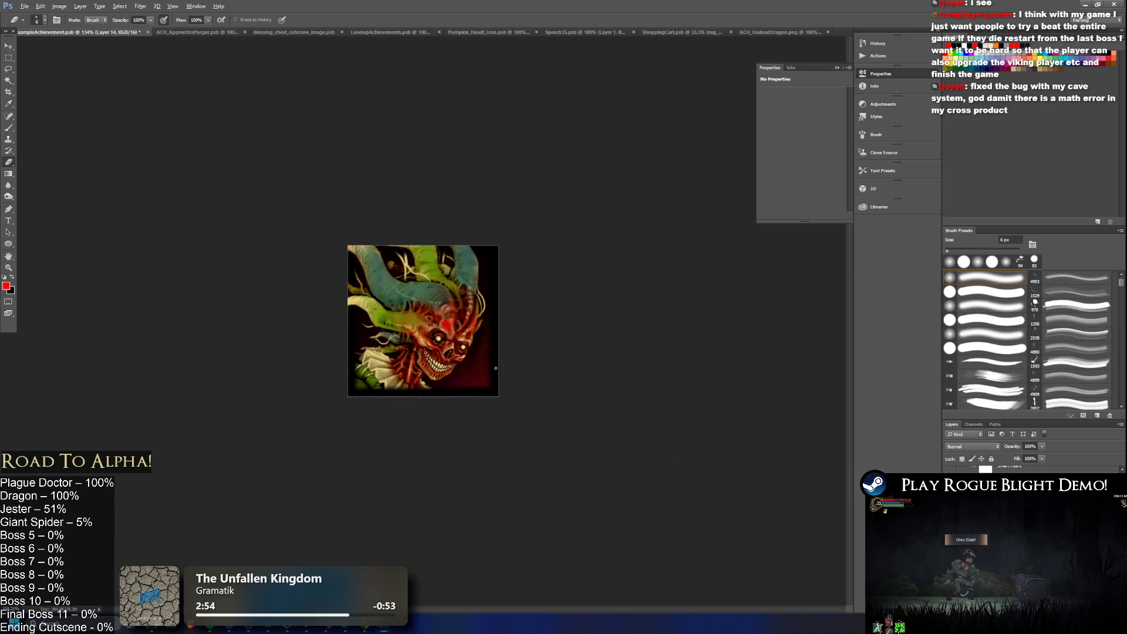
scroll(480, 248, "up", 2)
scroll(480, 295, "up", 2)
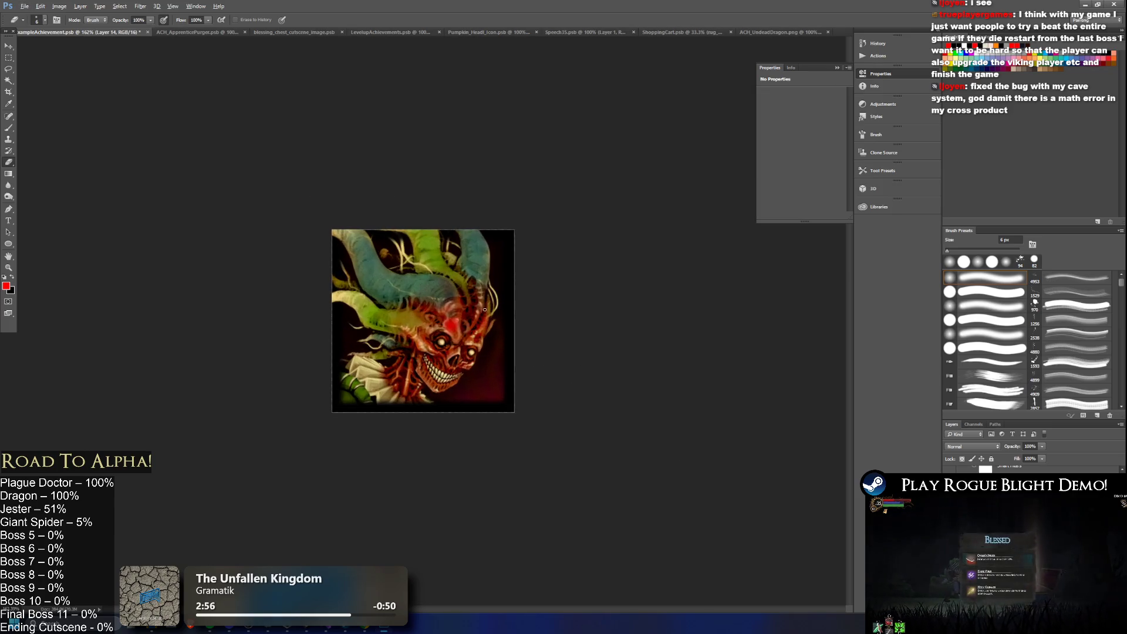
scroll(578, 339, "down", 1)
scroll(579, 339, "up", 1)
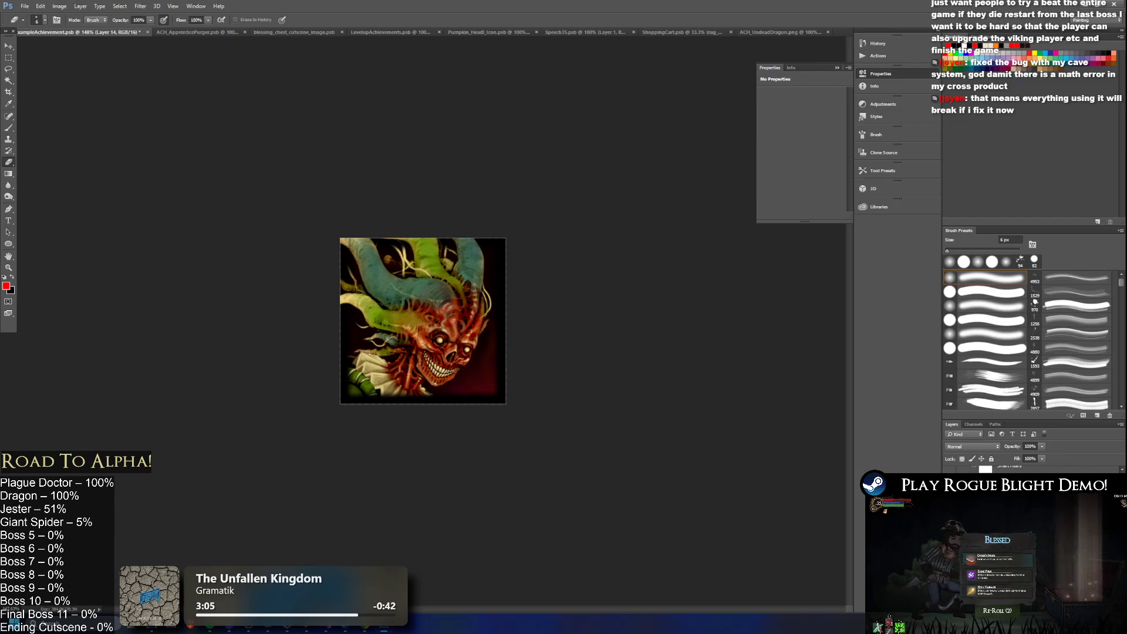
- Try moving the red glow onto the left eye with the Move tool, then undo it
key("v")
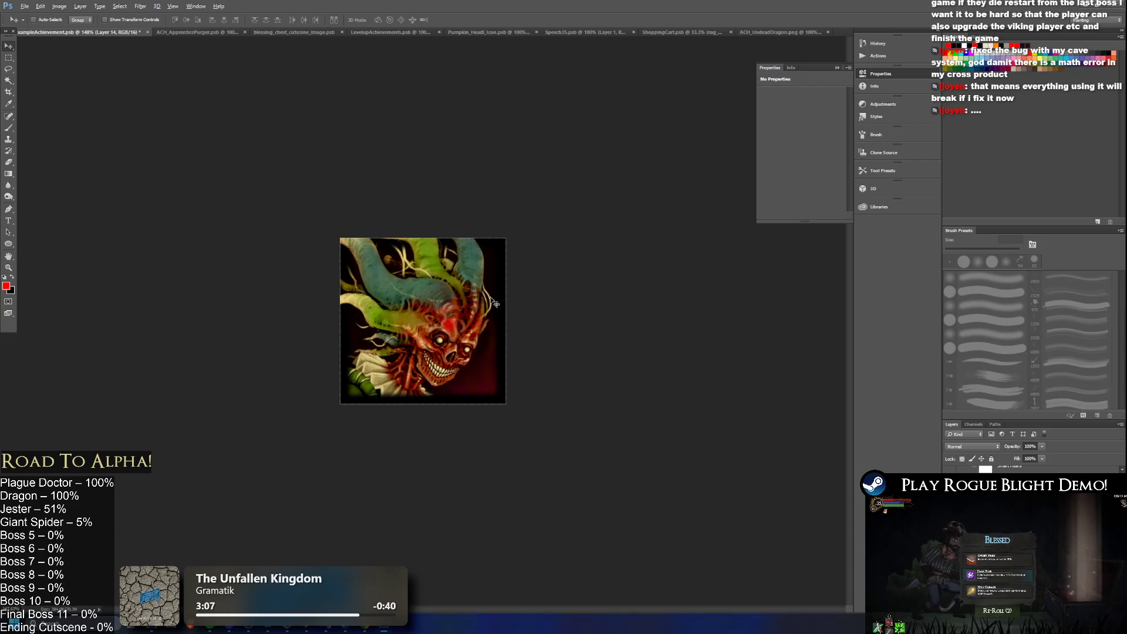
scroll(476, 313, "up", 5, "alt")
scroll(476, 313, "down", 3, "alt")
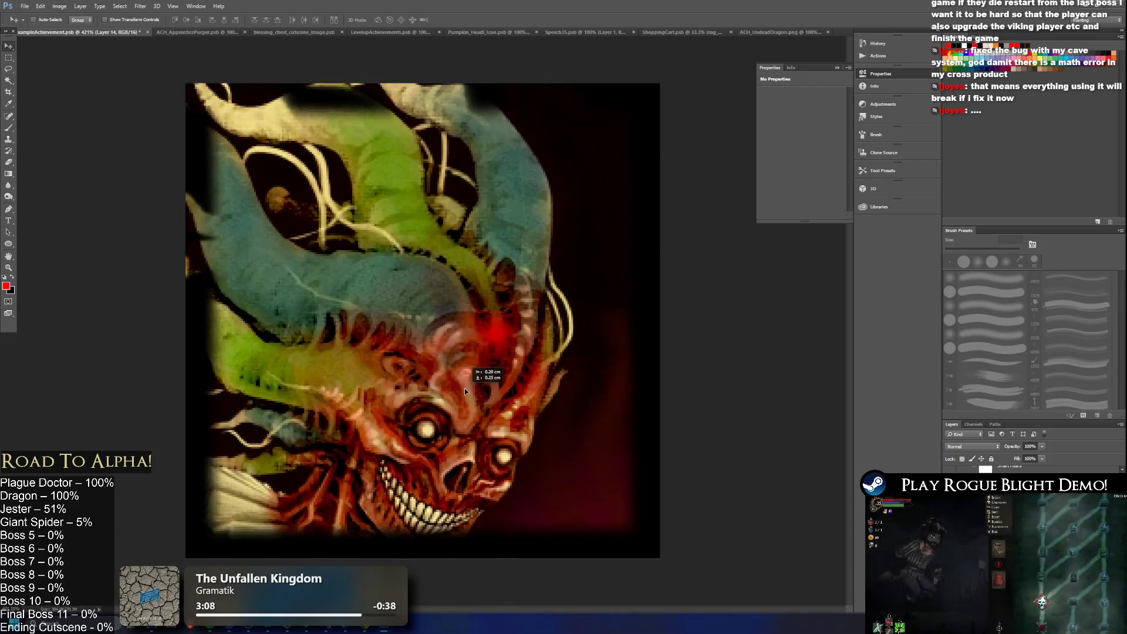
scroll(477, 313, "up", 3, "alt")
mouse_move(503, 337)
left_mouse_down()
mouse_move(476, 367)
mouse_move(484, 377)
mouse_move(454, 383)
left_mouse_up()
scroll(617, 367, "down", 5, "alt")
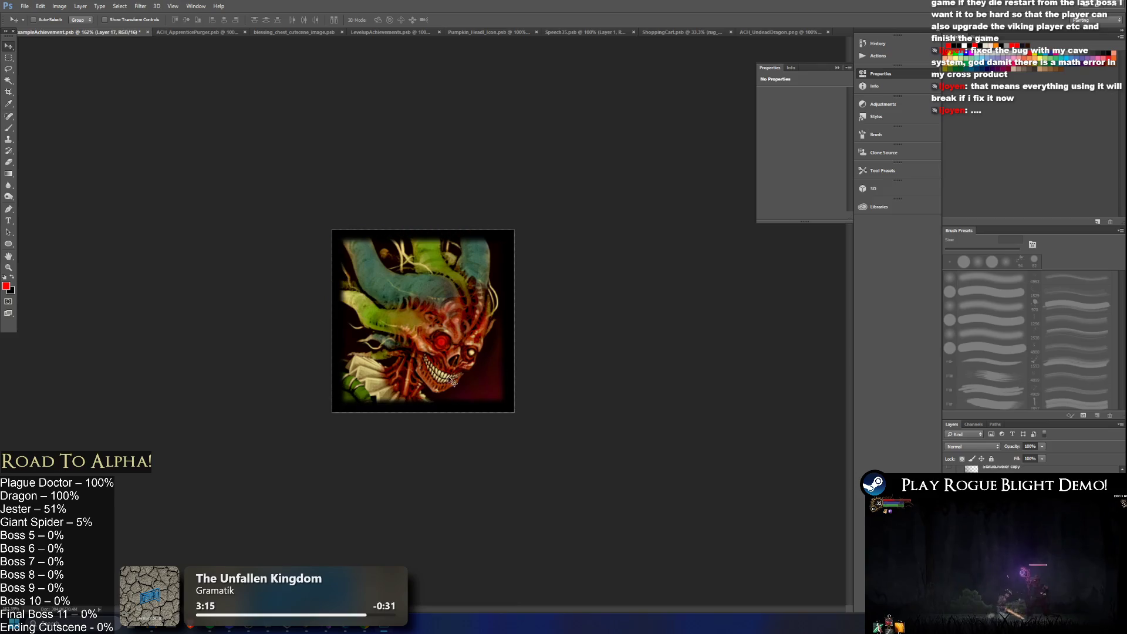
key("ctrl+z")
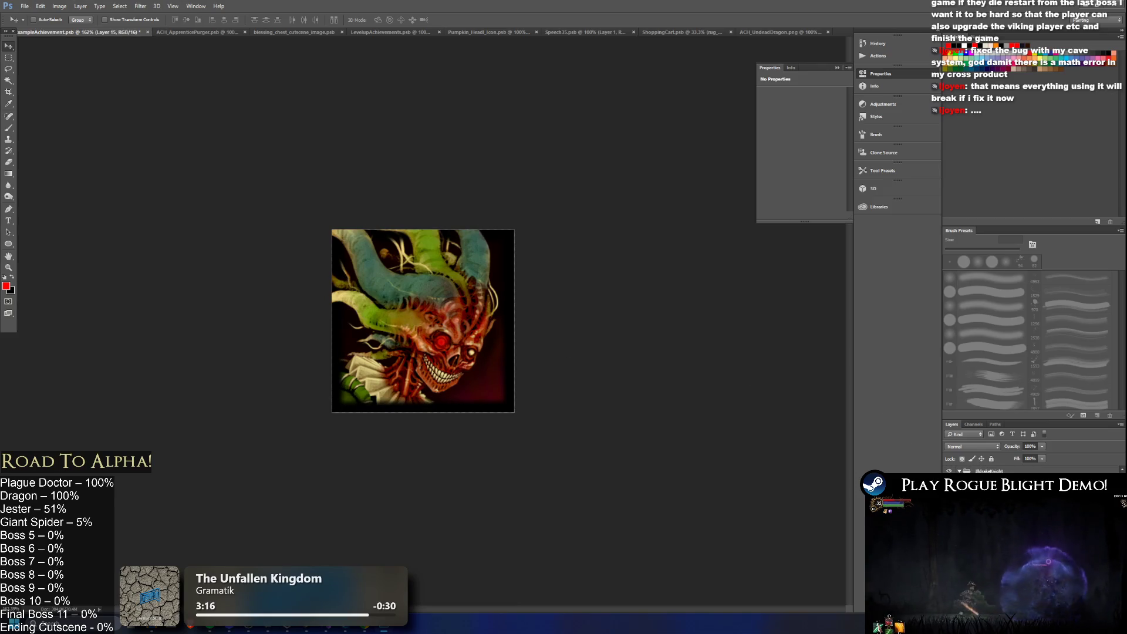
- Copy the red glow onto the second eye and nudge it into place
left_click_drag(454, 355, 504, 377, "alt")
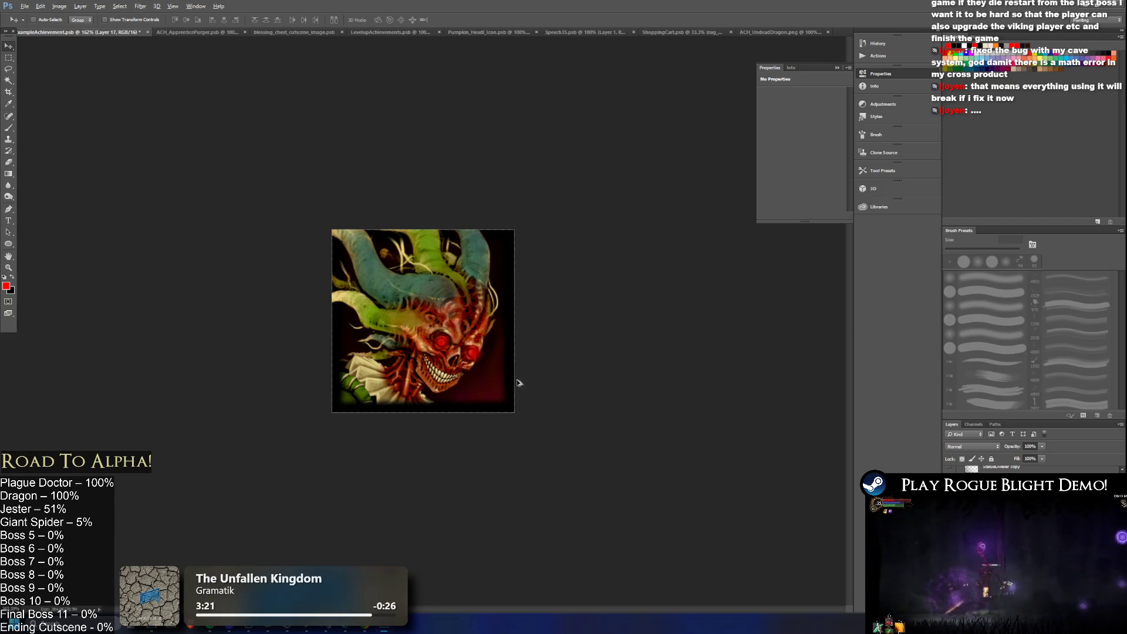
scroll(435, 331, "up", 5)
left_click_drag(572, 426, 574, 428)
scroll(611, 393, "down", 5)
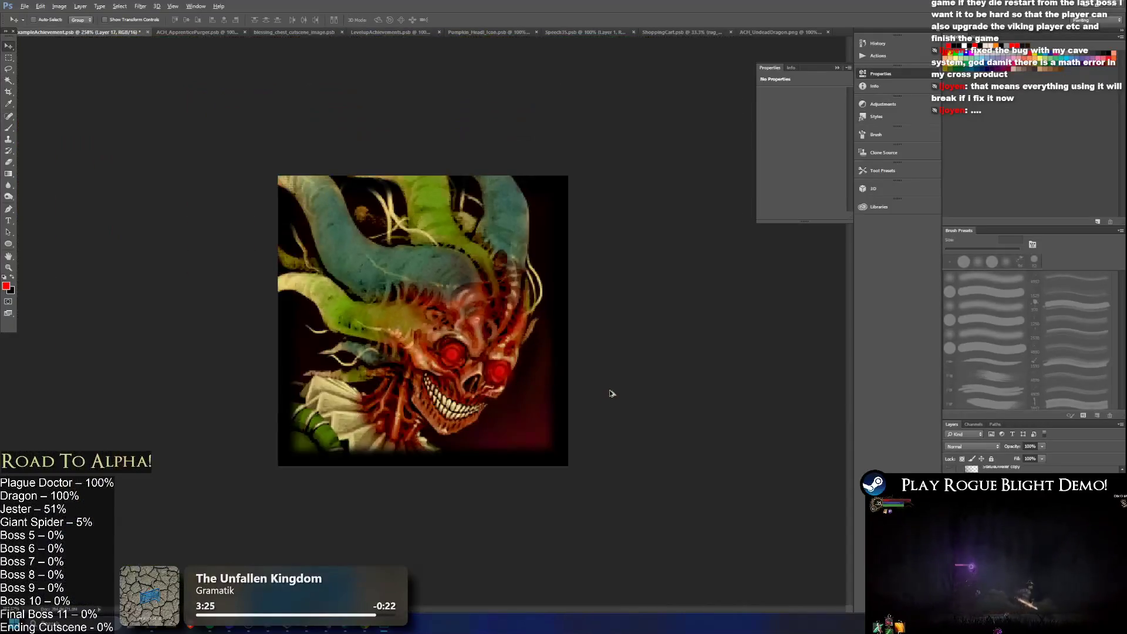
scroll(611, 392, "down", 4)
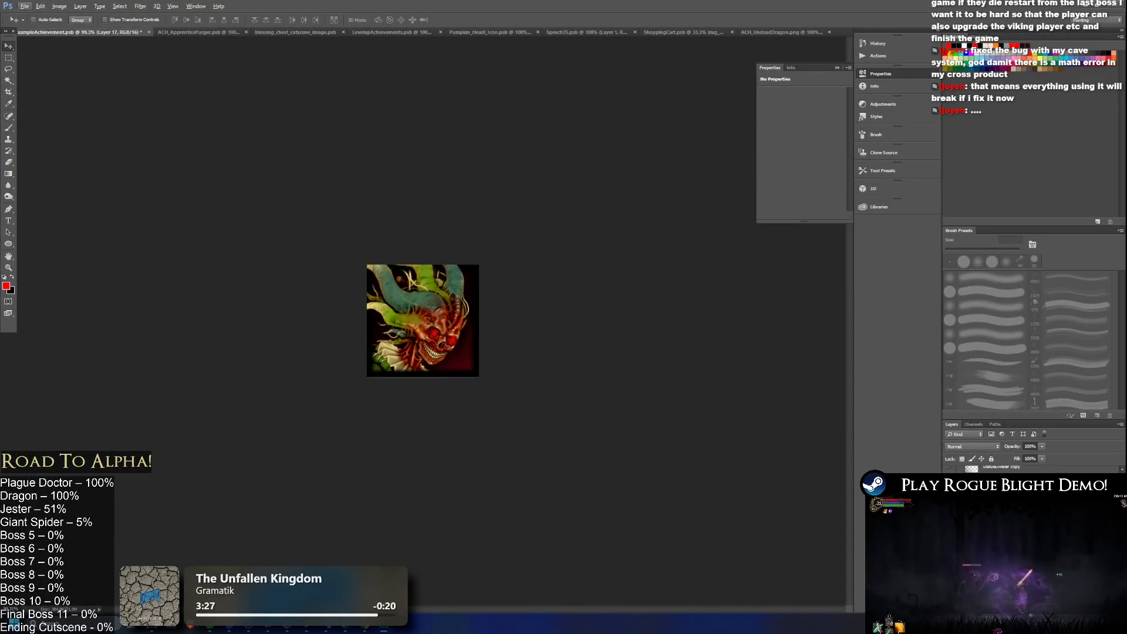
scroll(464, 352, "down", 2)
scroll(435, 370, "up", 5)
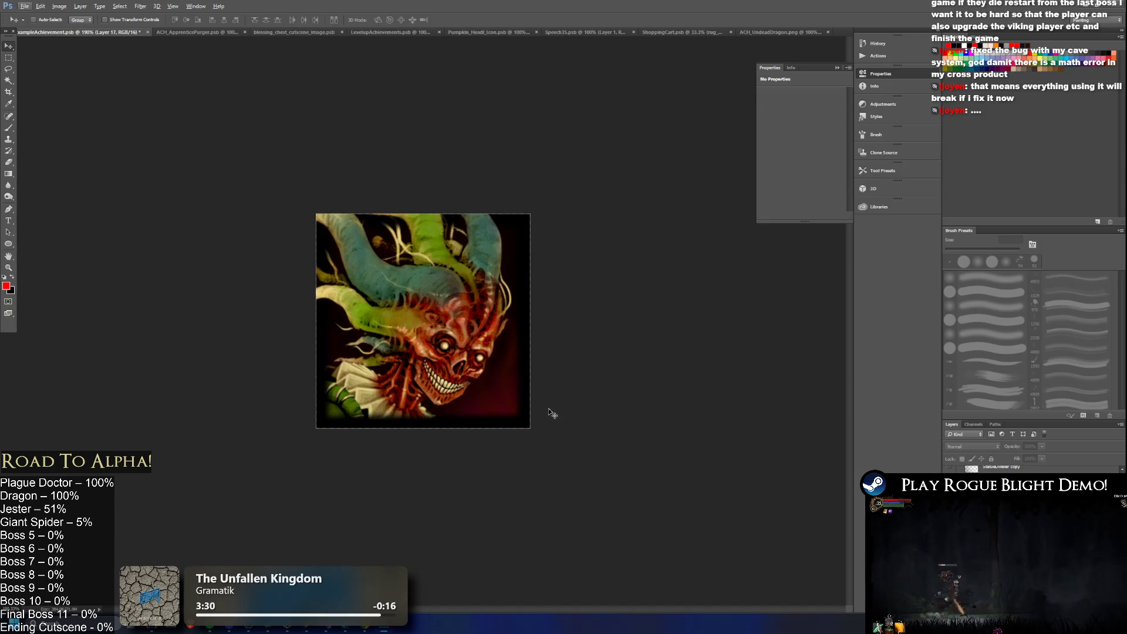
scroll(512, 380, "down", 2)
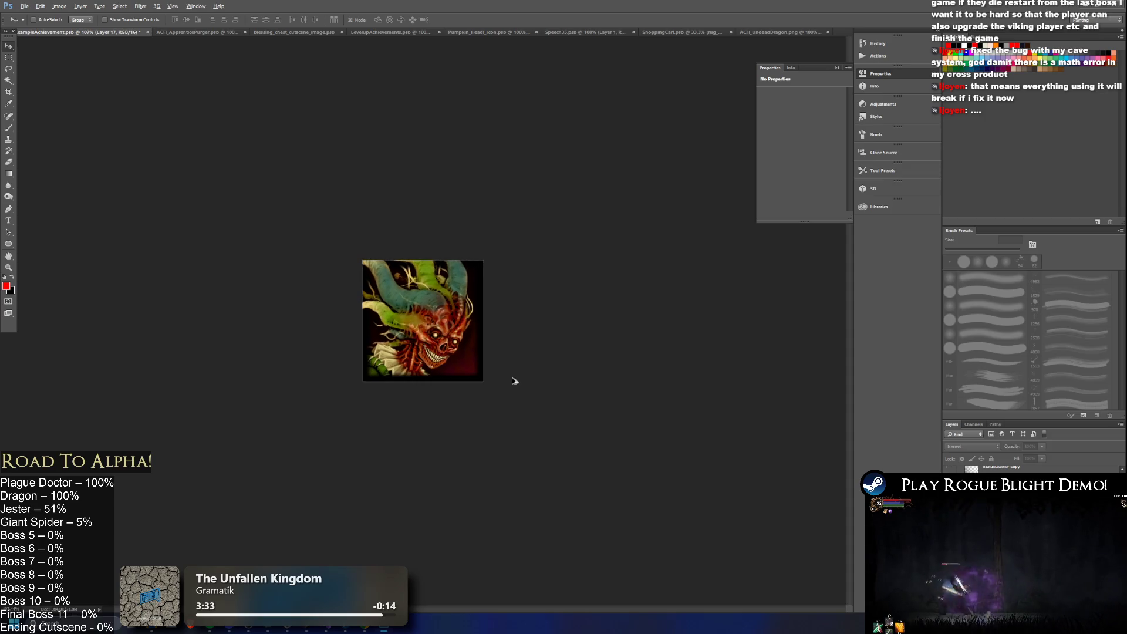
scroll(428, 356, "down", 2)
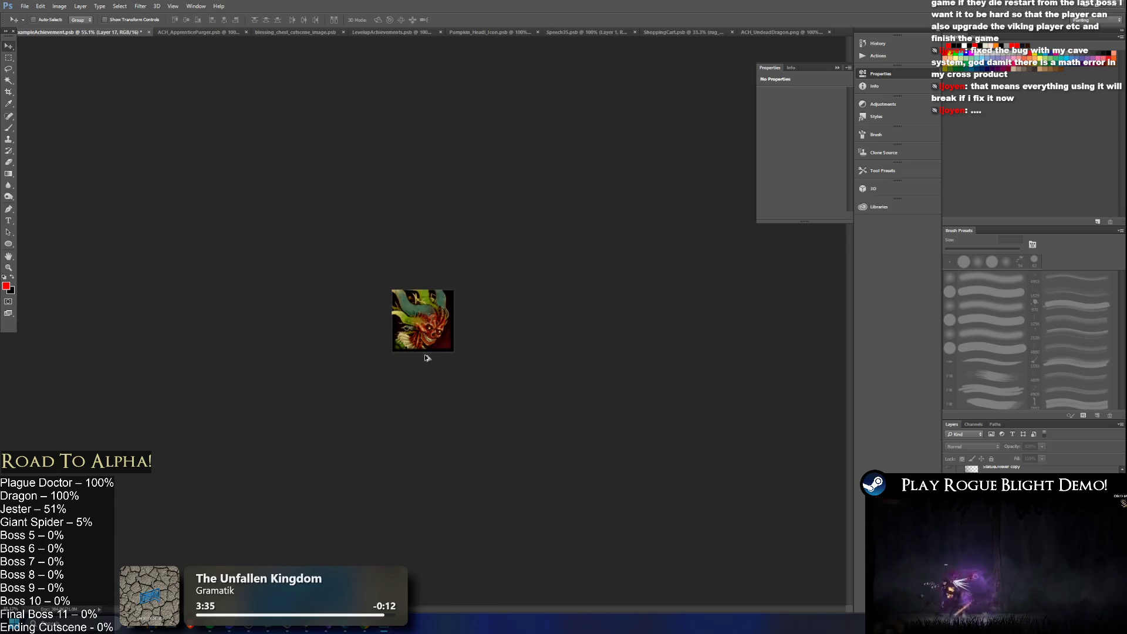
scroll(428, 356, "up", 5)
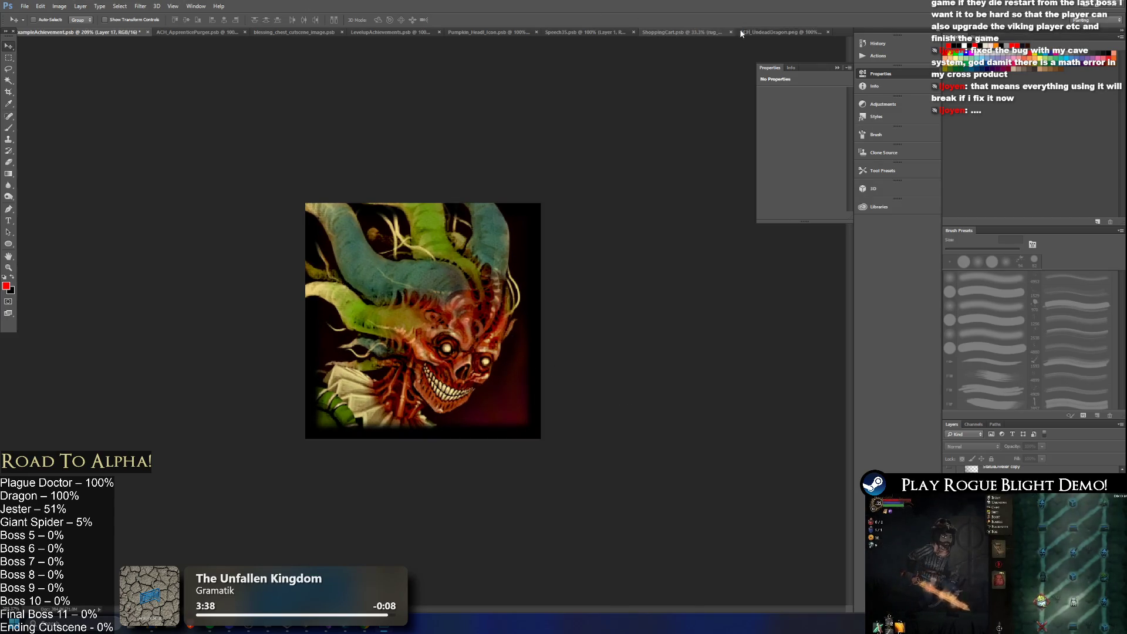
- Flip through the open document tabs, then open Undead_Jester_Art.psb from Unity
left_click(775, 31)
left_click(653, 33)
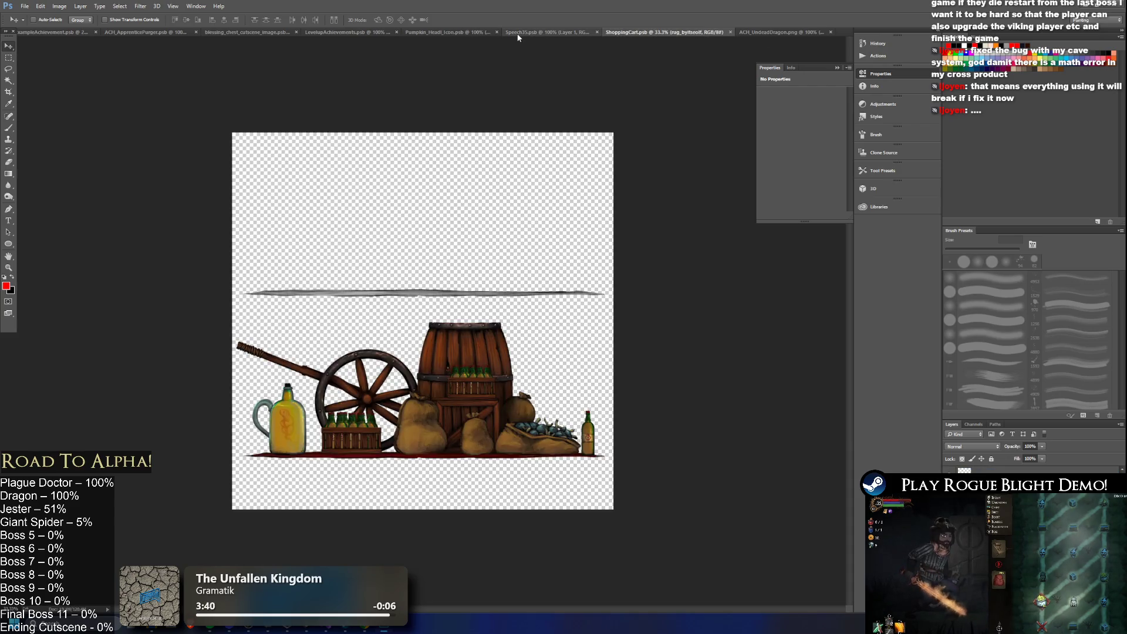
left_click(516, 33)
left_click(455, 33)
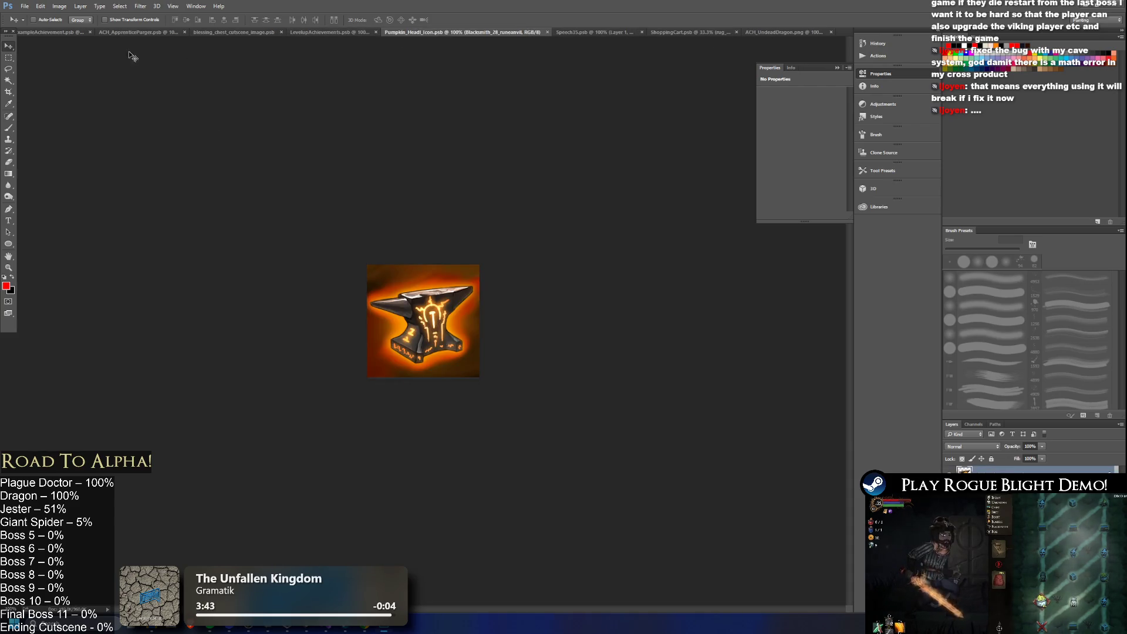
left_click(62, 31)
key("alt+Tab")
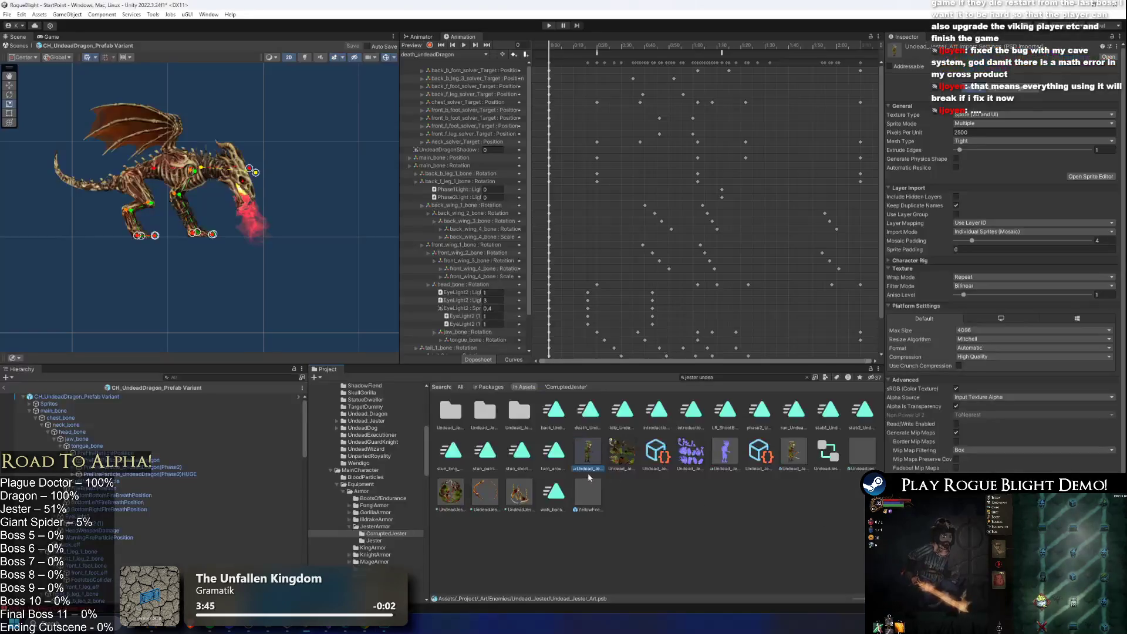
double_click(595, 456)
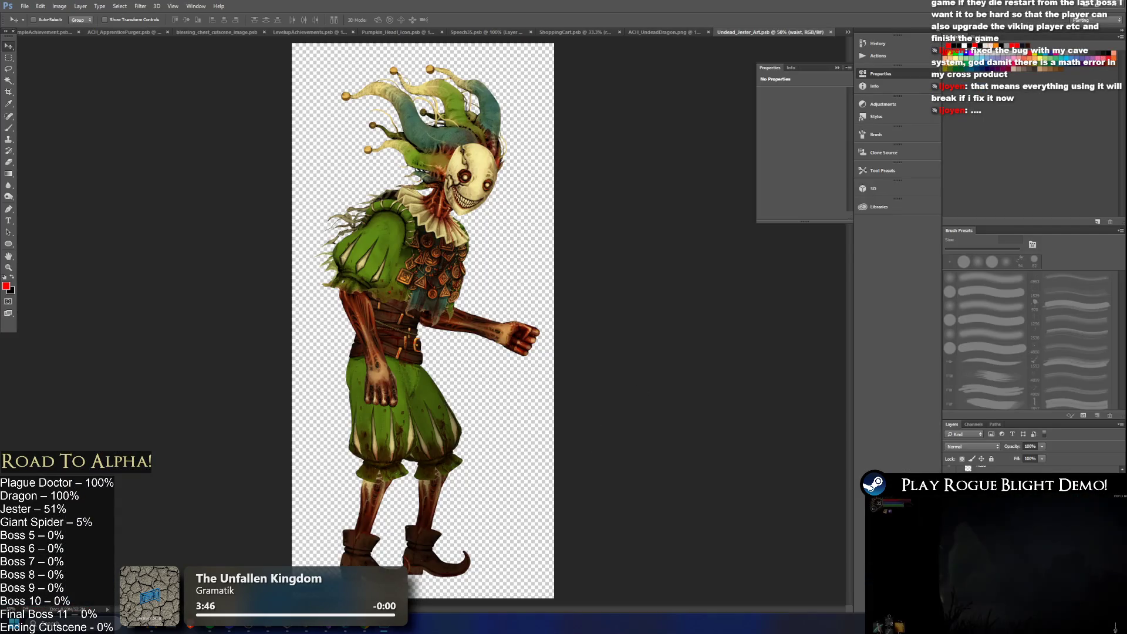
- Select the jester's collar layer and return to the achievement icon document
right_click(998, 469)
left_click(1074, 375)
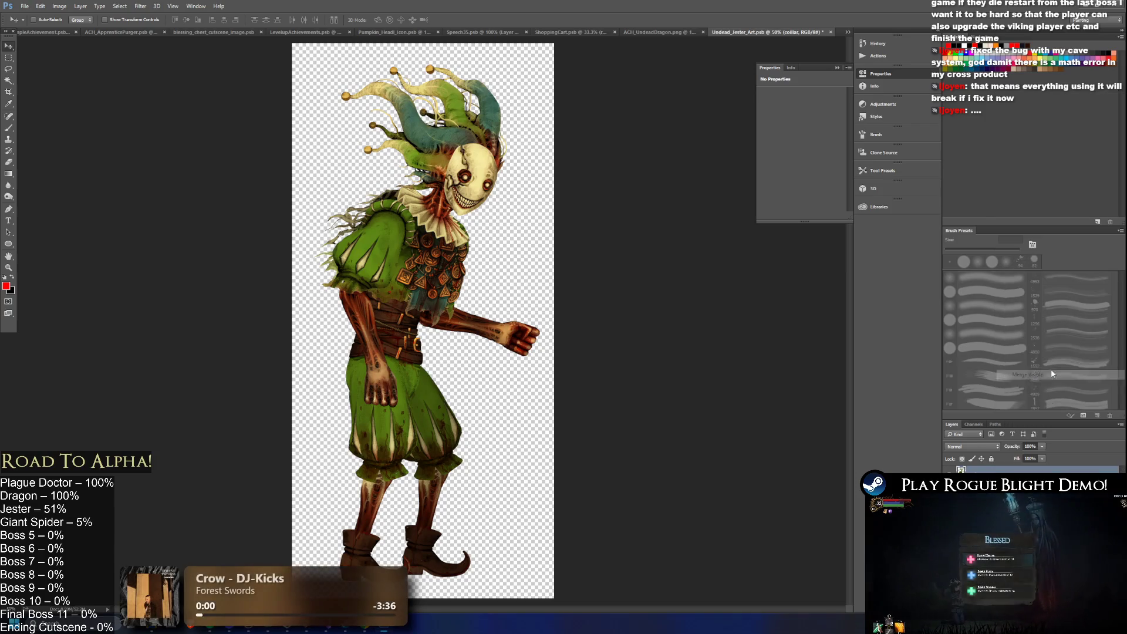
left_click(641, 32)
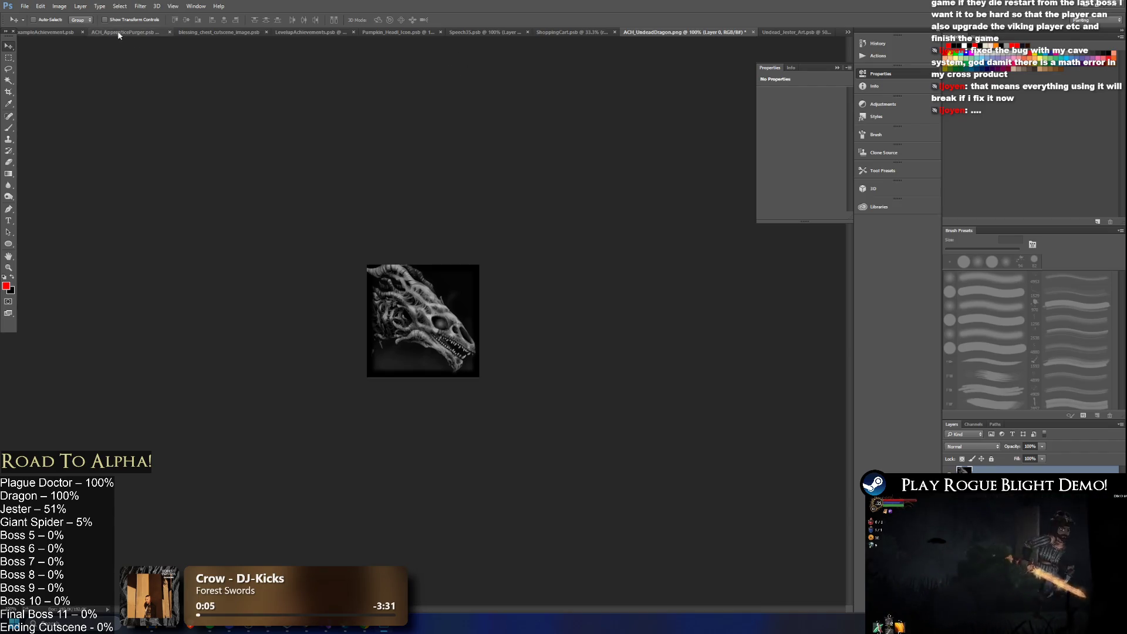
left_click(45, 32)
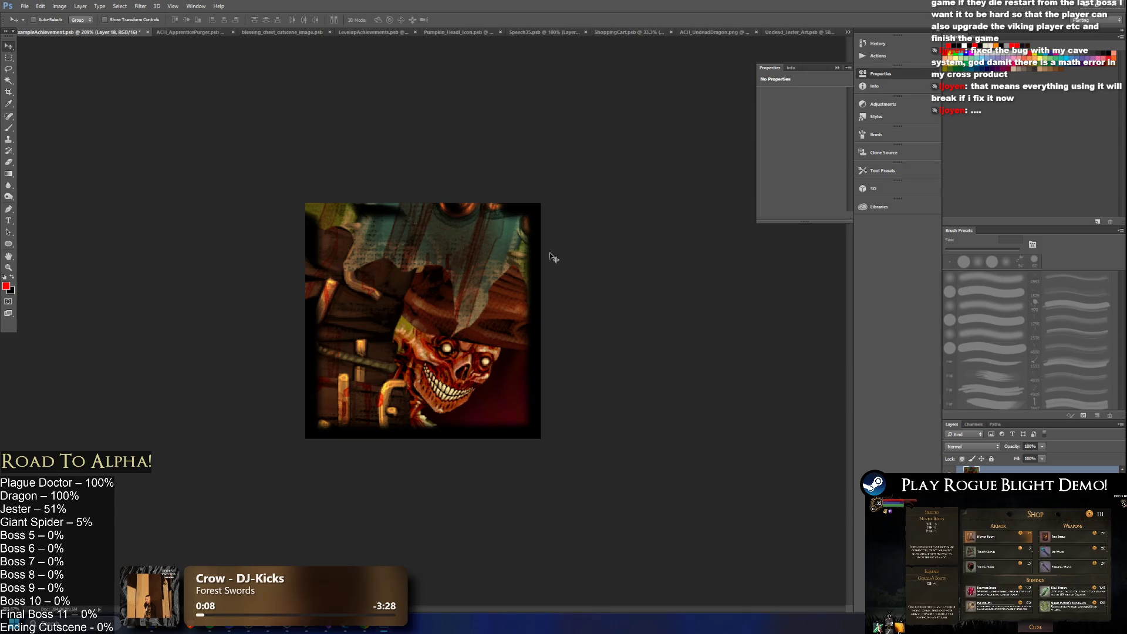
- Free Transform the jester mask to about 42% and position it inside the icon frame
key("ctrl+t")
mouse_move(552, 257)
left_mouse_down()
mouse_move(422, 458)
mouse_move(480, 429)
mouse_move(487, 411)
left_mouse_up()
left_click_drag(487, 411, 514, 308)
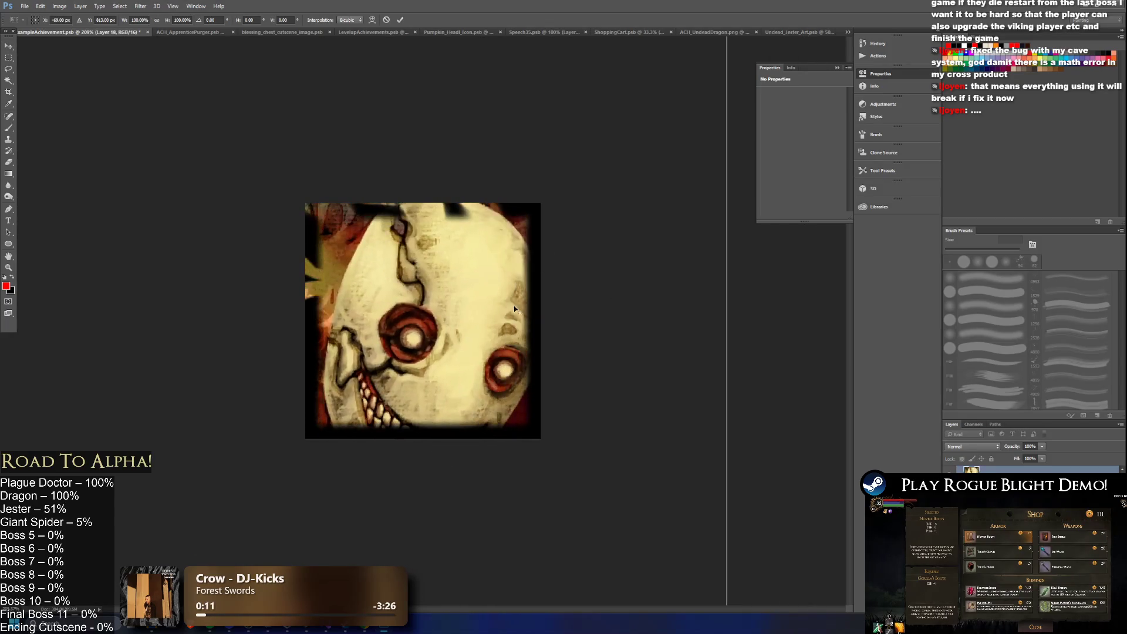
scroll(567, 155, "down", 5)
mouse_move(540, 142)
left_mouse_down()
mouse_move(433, 213)
mouse_move(491, 284)
mouse_move(485, 262)
left_mouse_up()
mouse_move(530, 171)
left_mouse_down()
mouse_move(433, 377)
mouse_move(501, 229)
mouse_move(372, 312)
mouse_move(411, 345)
mouse_move(477, 259)
mouse_move(435, 311)
left_mouse_up()
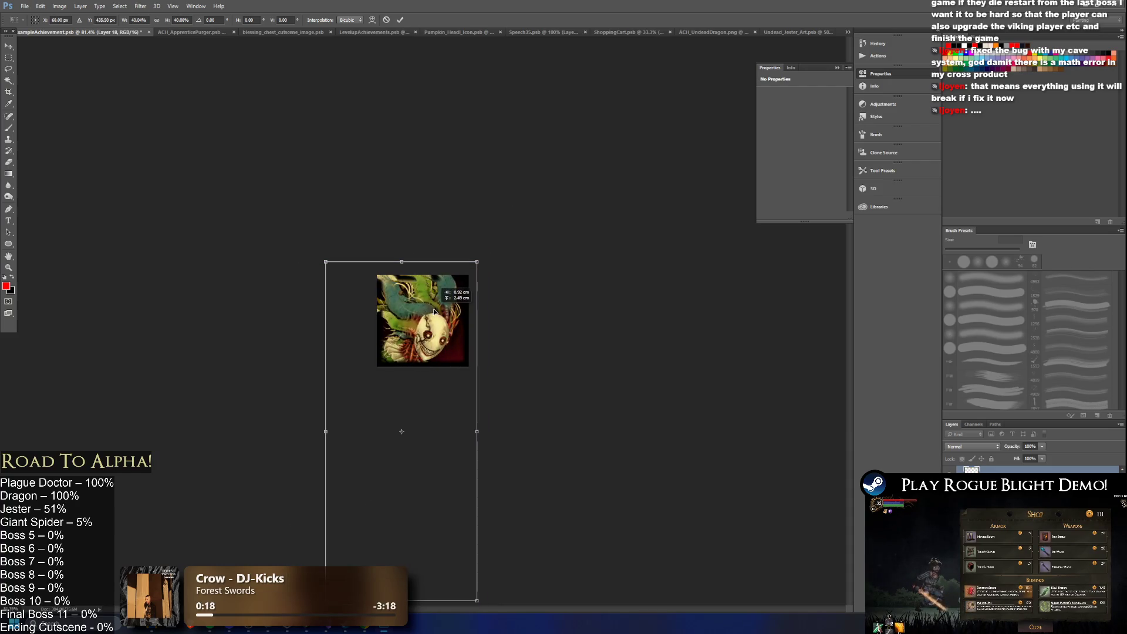
scroll(423, 320, "up", 5)
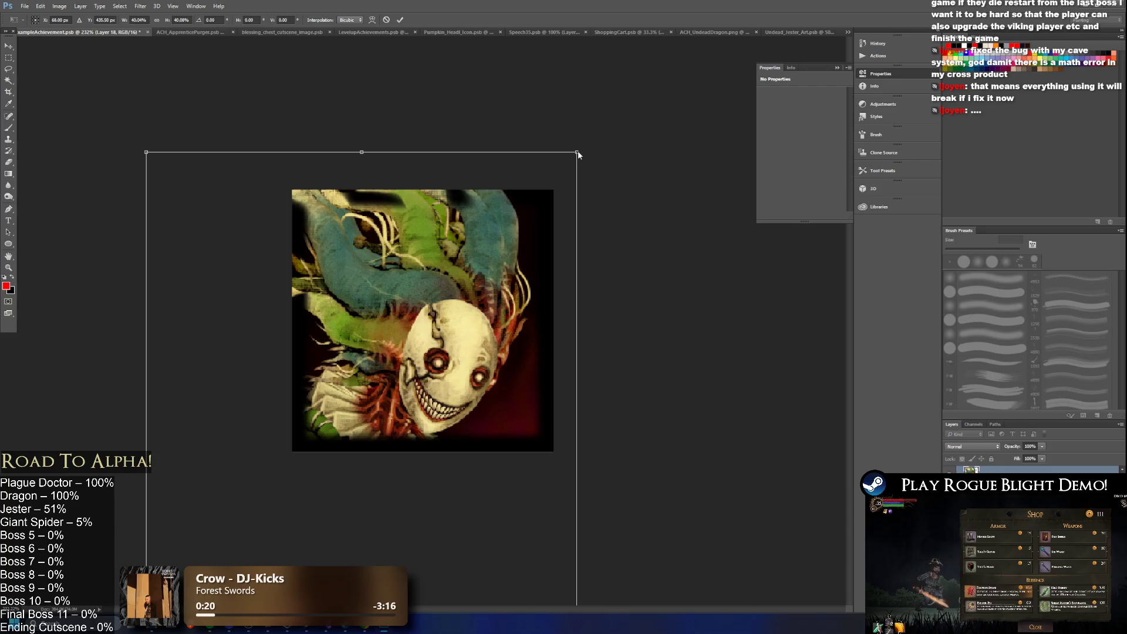
left_click_drag(573, 159, 641, 126)
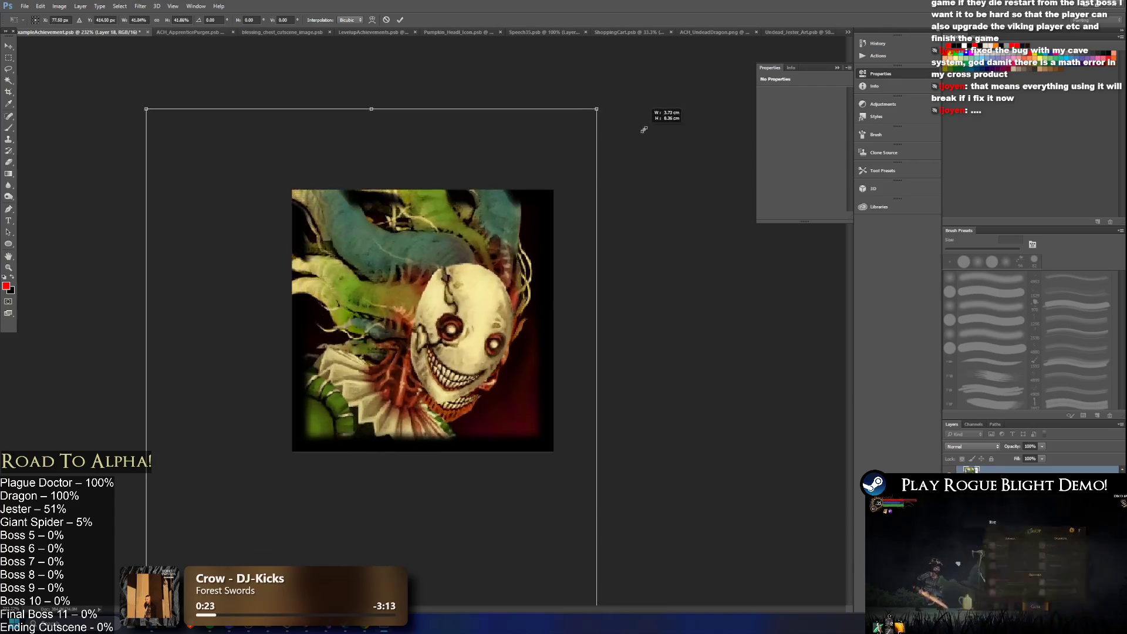
left_click_drag(510, 226, 517, 234)
left_click_drag(143, 127, 130, 121)
left_click_drag(375, 248, 382, 274)
key("Return")
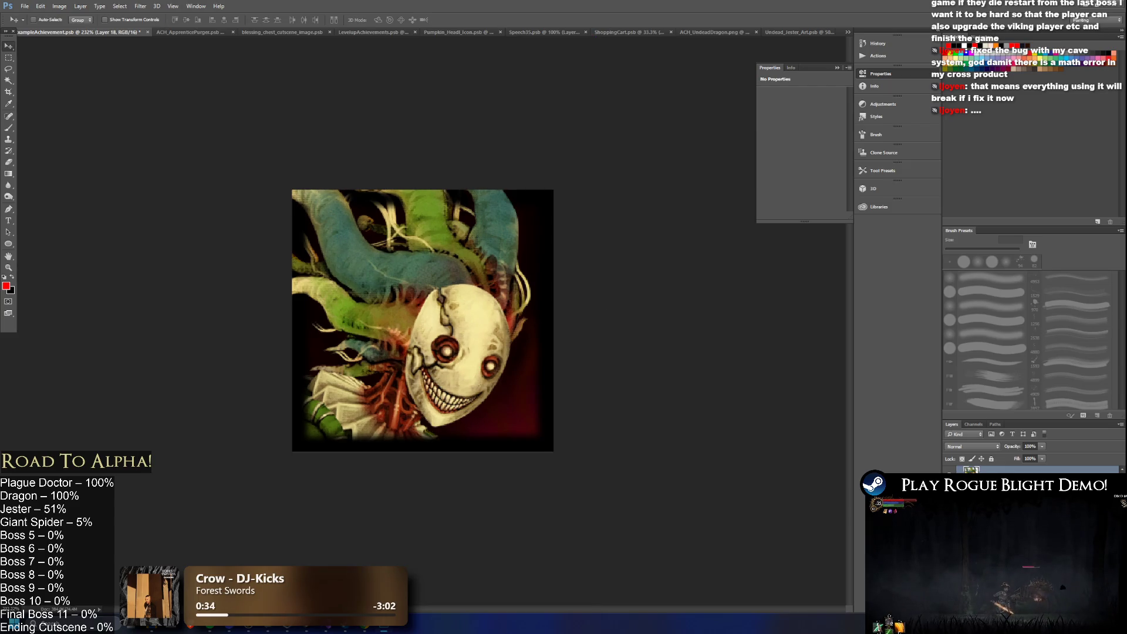
key("ctrl+comma")
key("ctrl+comma")
key("ctrl+comma")
key("ctrl+comma")
key("ctrl+comma")
key("ctrl+comma")
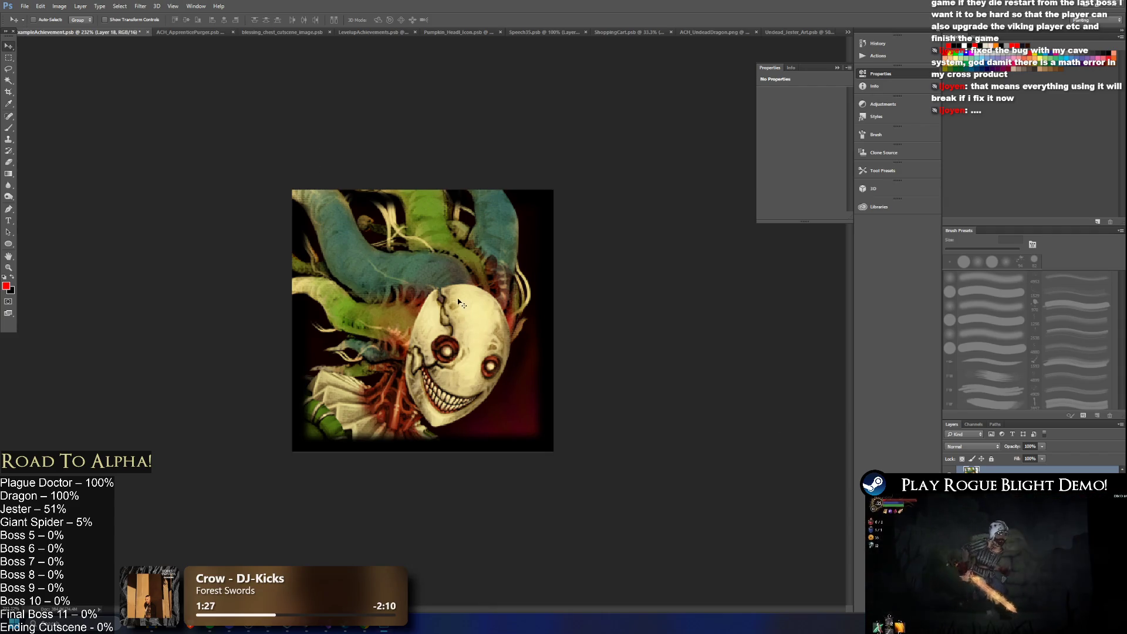
- Nudge the jester mask layer, then undo it so the red skull face shows
left_click_drag(481, 325, 473, 331)
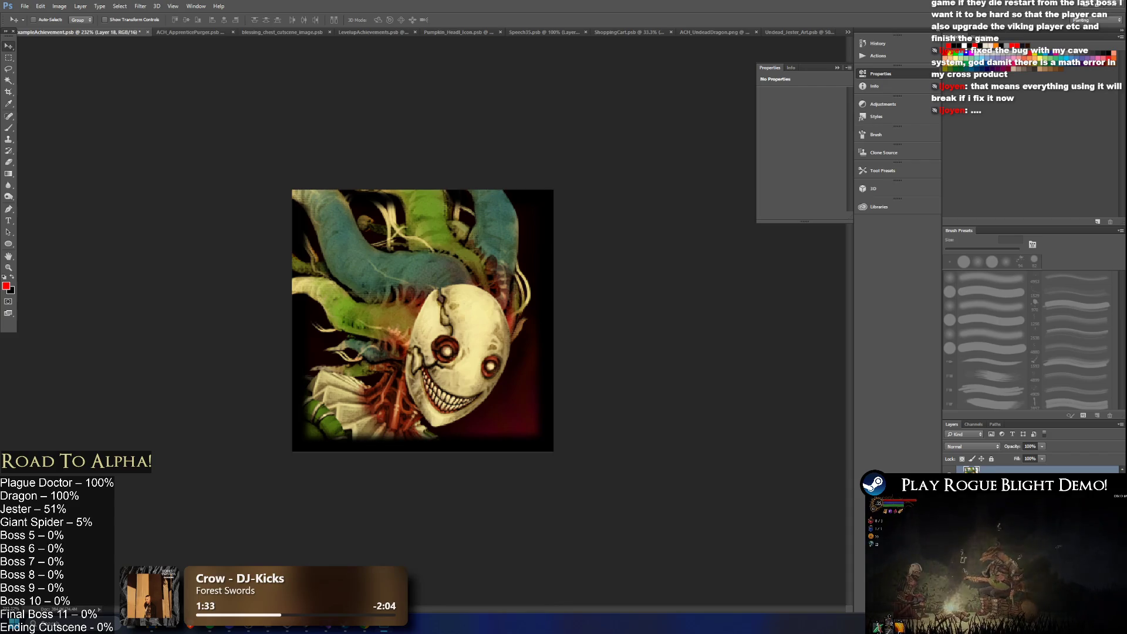
key("ctrl+z")
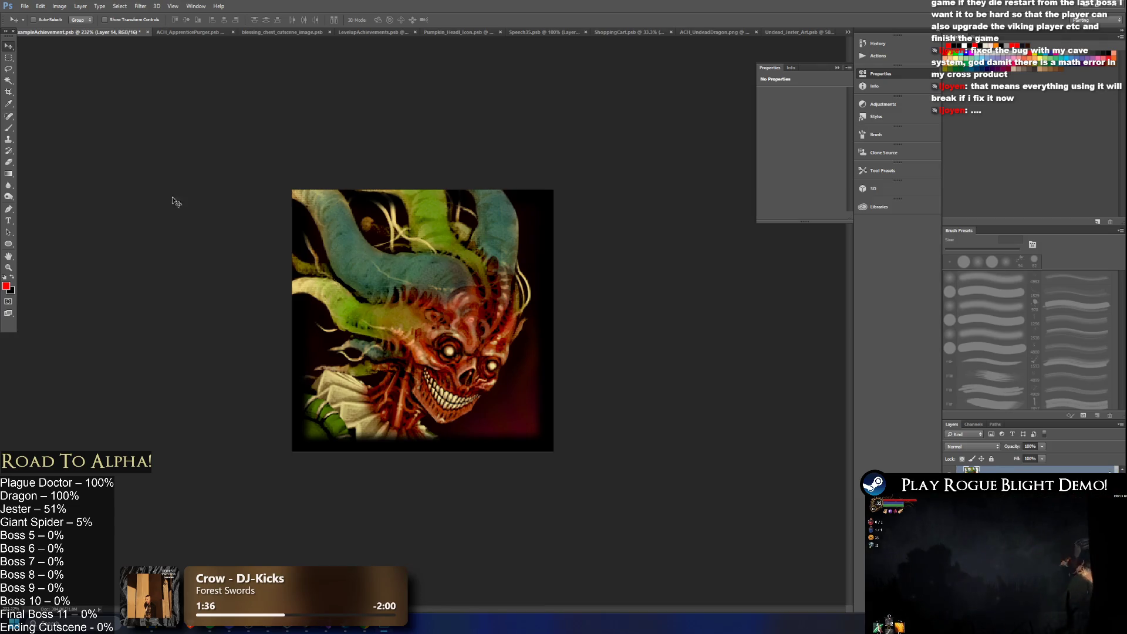
- With the 6 px Eraser, erase a curving strip in the upper-left of the skull layer
key("b")
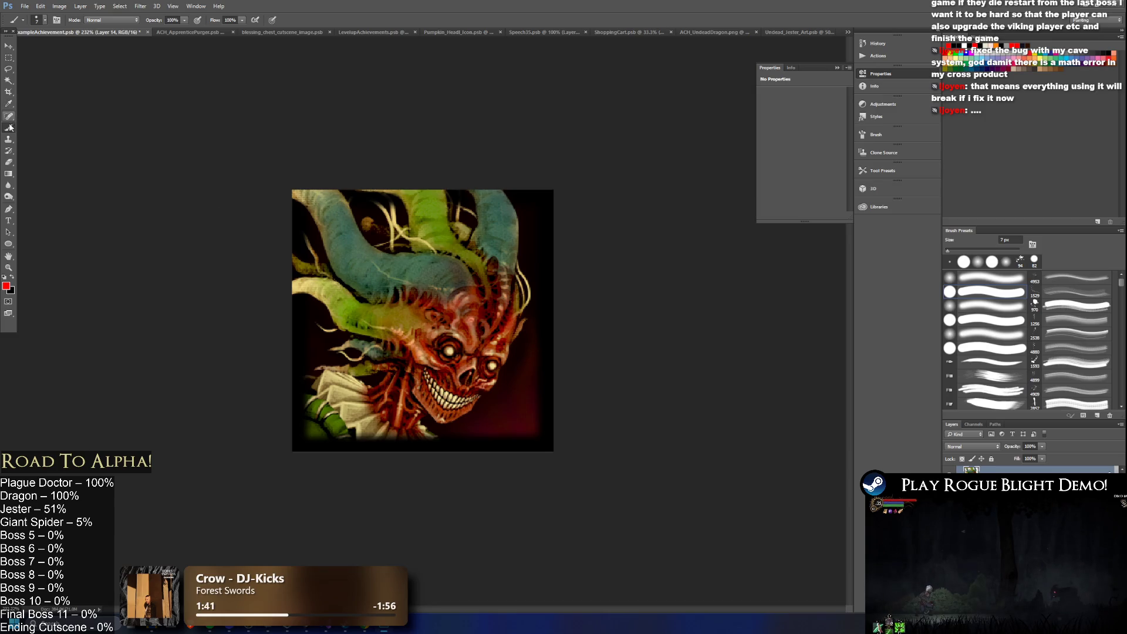
key("e")
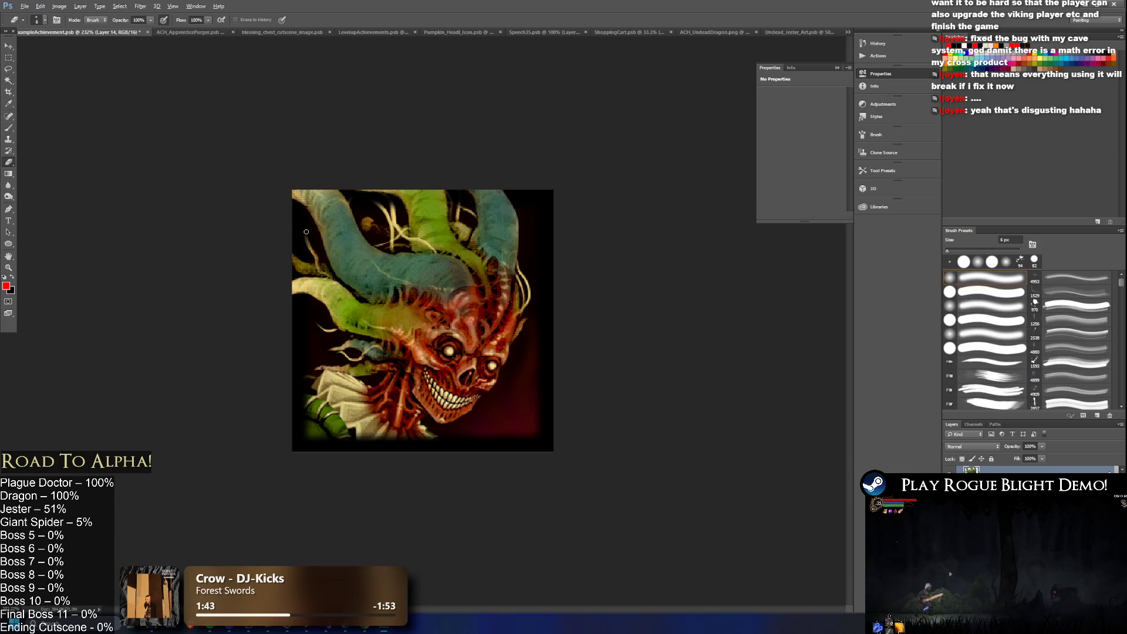
scroll(306, 231, "up", 3)
scroll(160, 139, "down", 1)
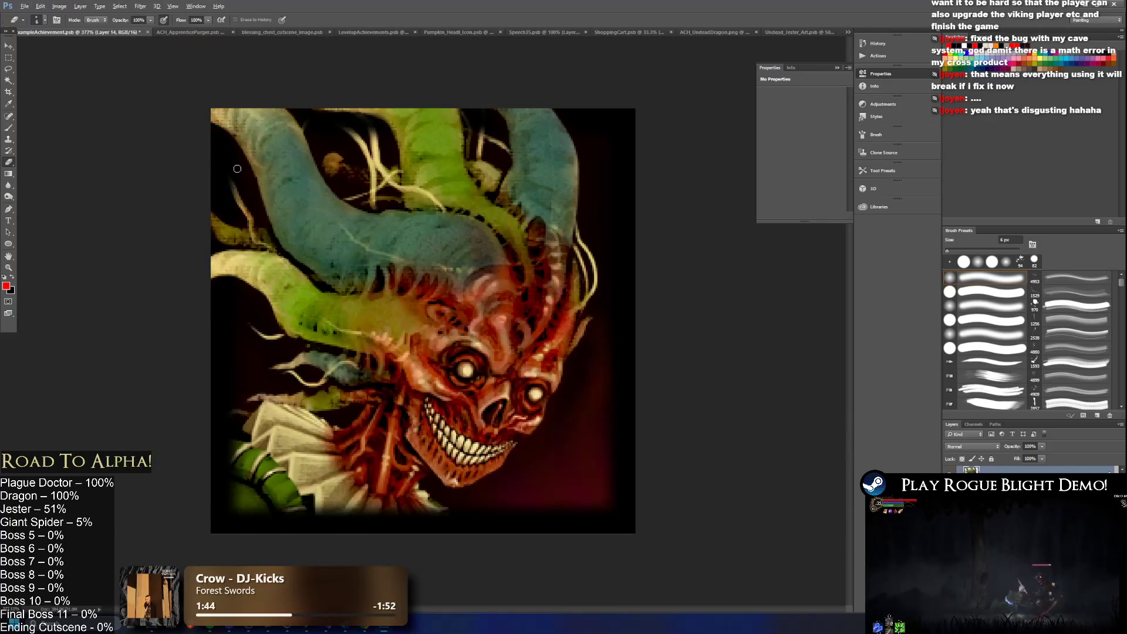
scroll(237, 169, "up", 2)
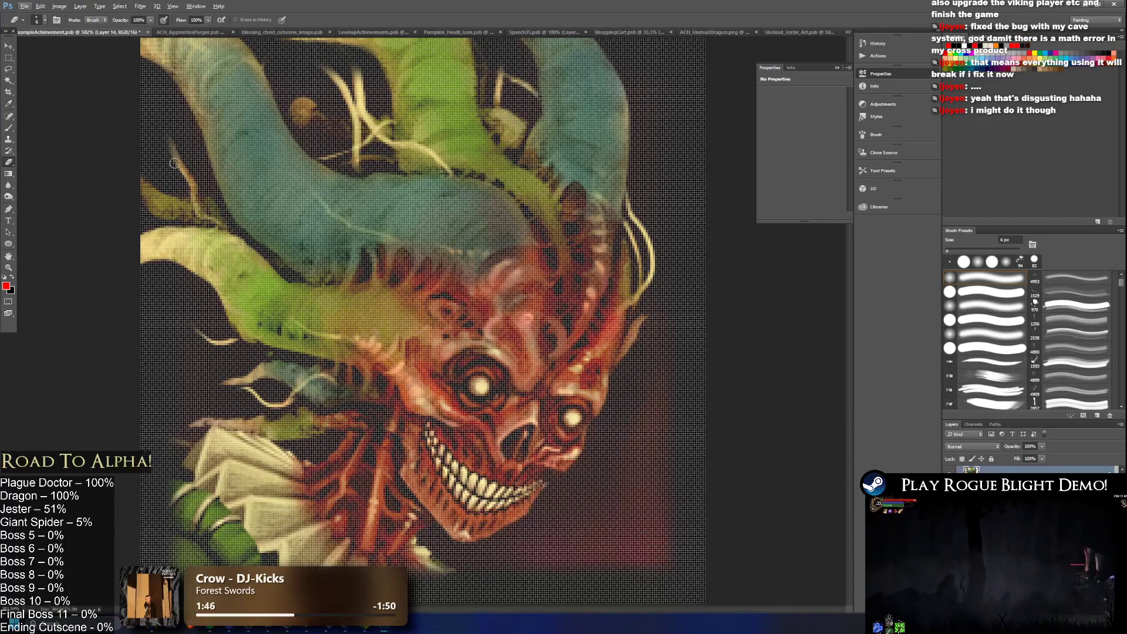
scroll(259, 153, "down", 2)
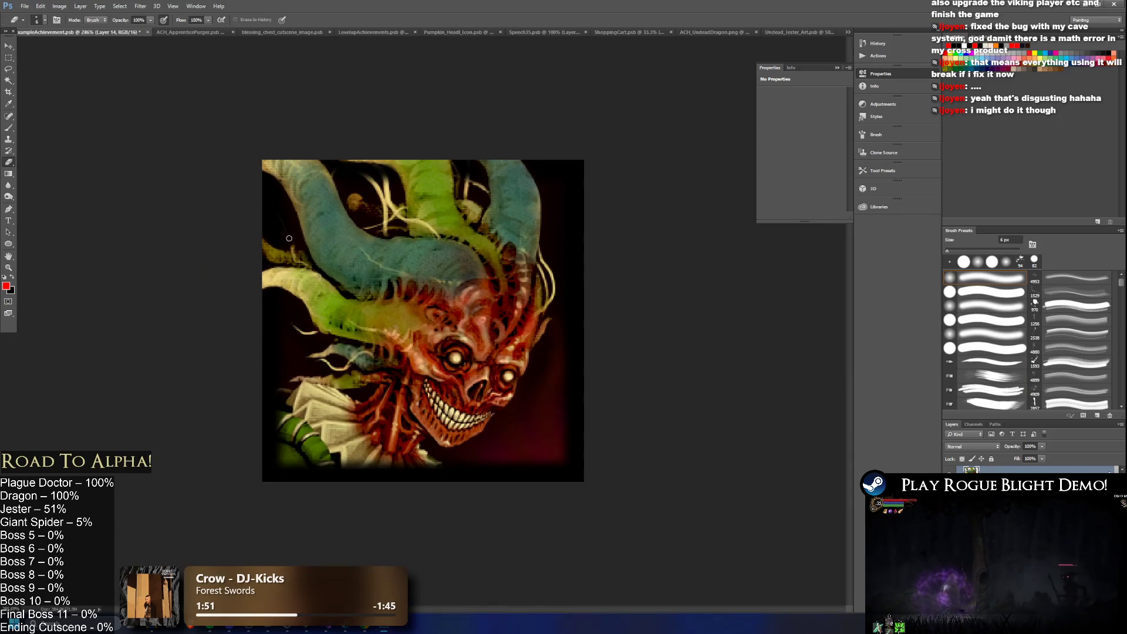
scroll(1033, 470, "down", 1)
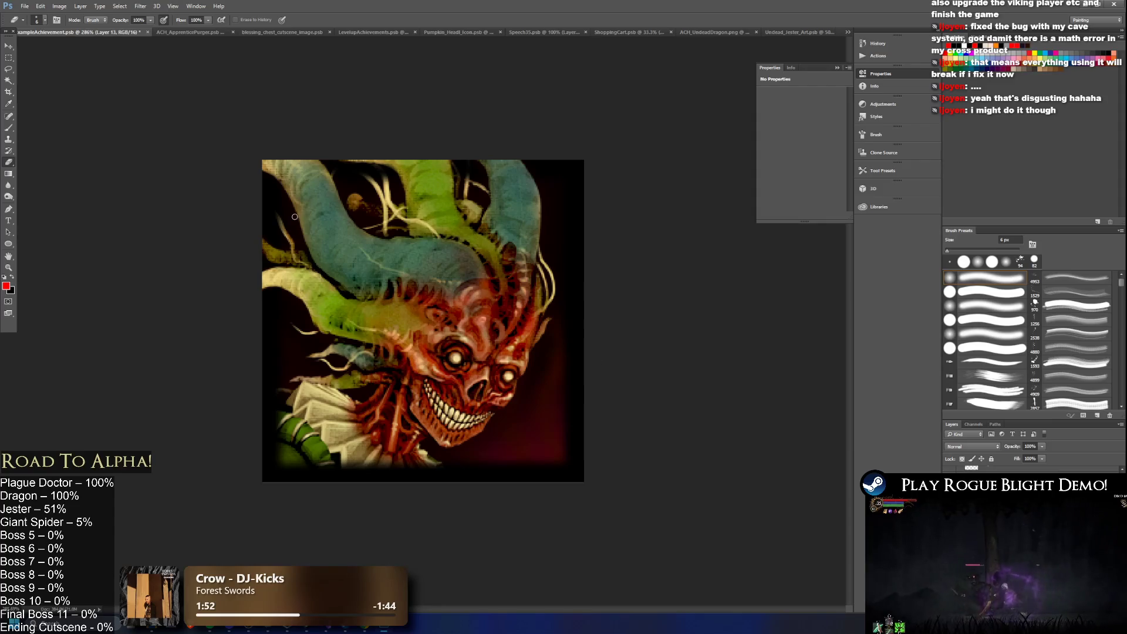
left_click_drag(264, 201, 286, 236)
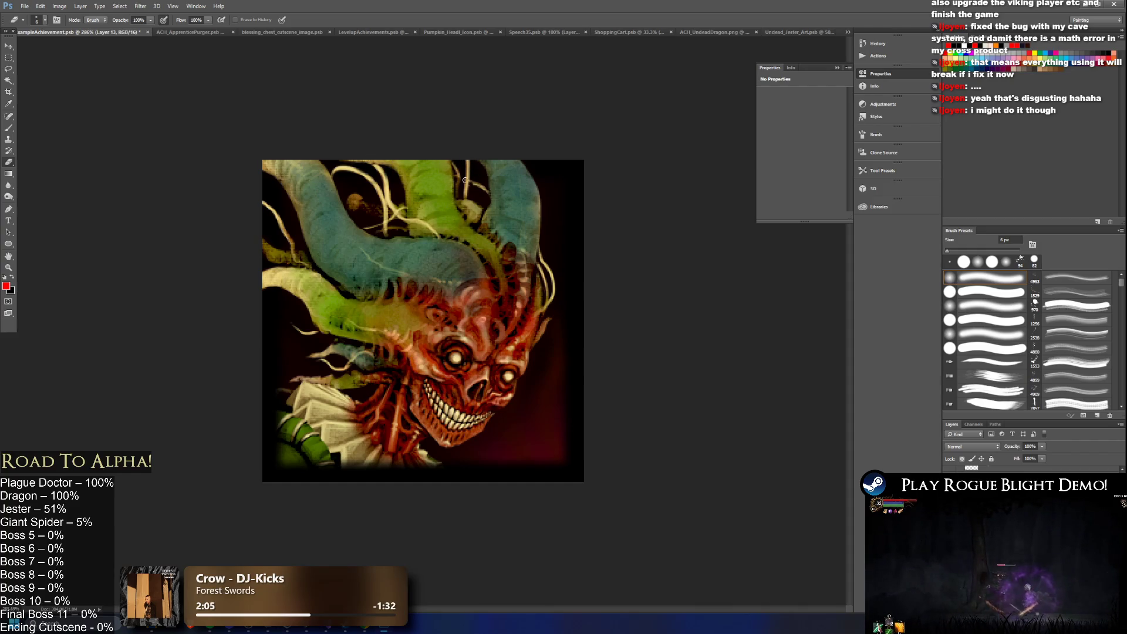
- Erase along the bottom of the skull layer to reveal more of the cream ruffle
scroll(345, 287, "down", 3)
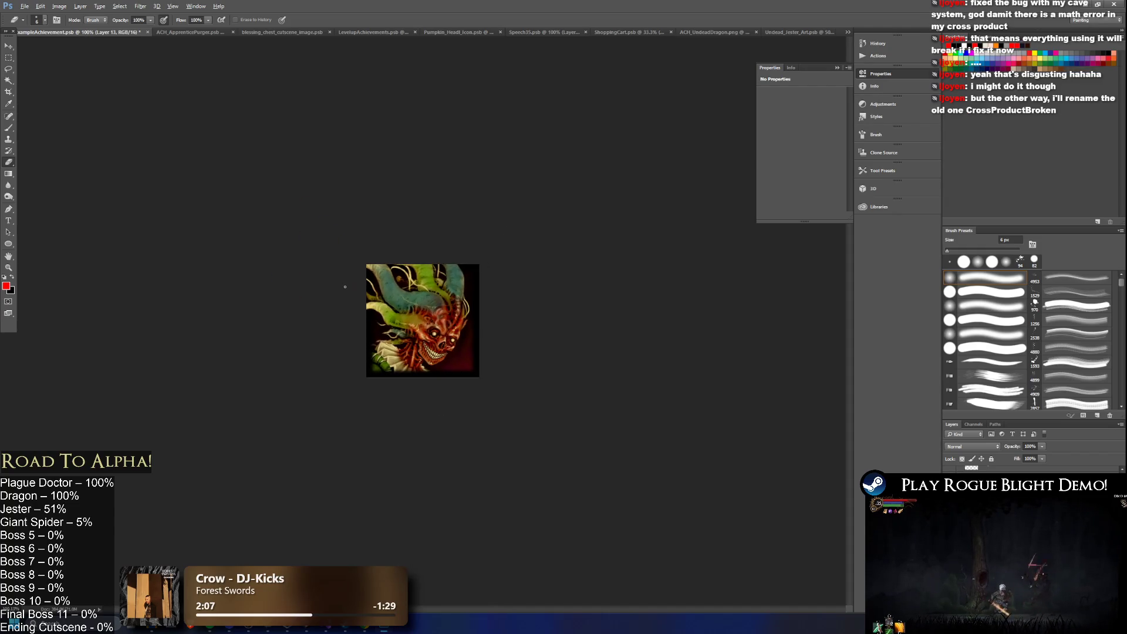
scroll(423, 260, "up", 3)
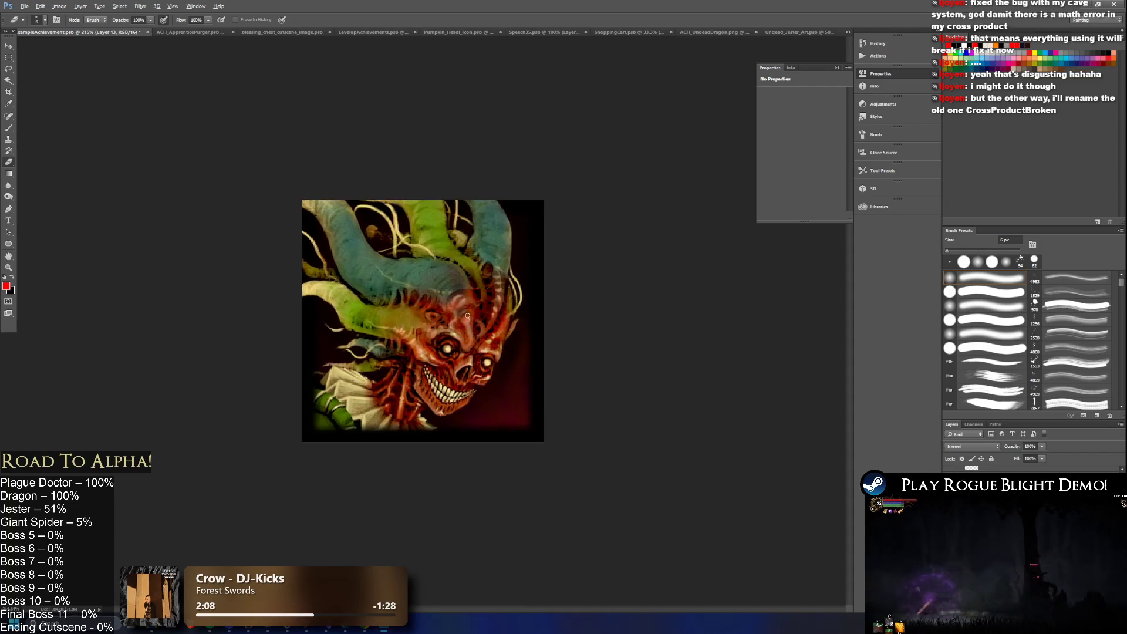
scroll(523, 321, "up", 1)
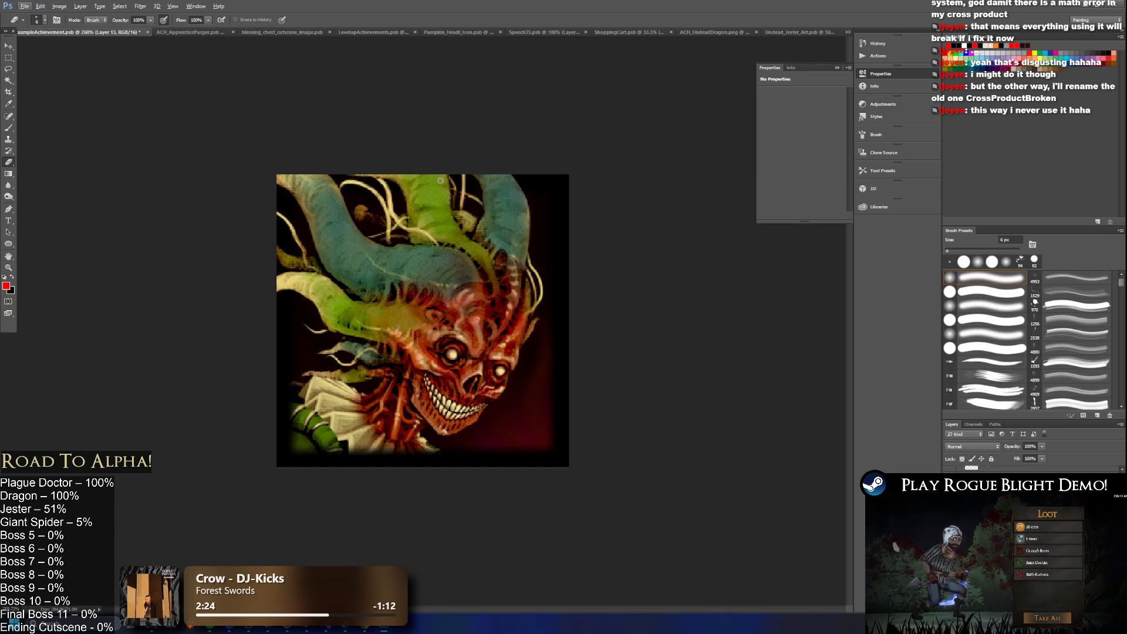
scroll(422, 321, "down", 2)
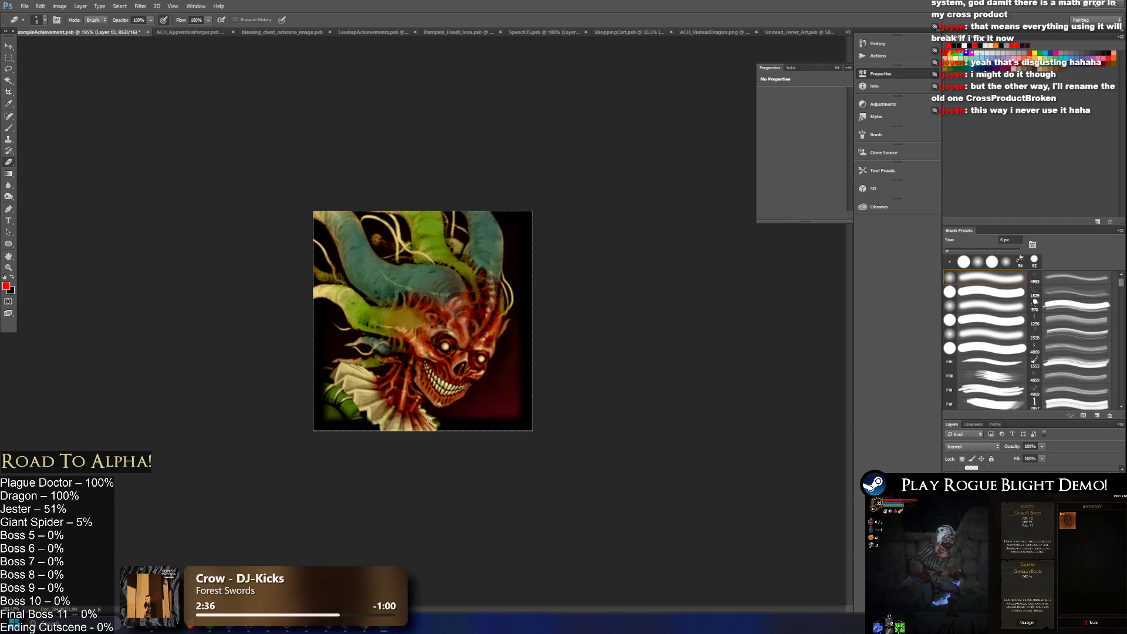
scroll(429, 421, "down", 2, "alt")
scroll(421, 440, "up", 5, "alt")
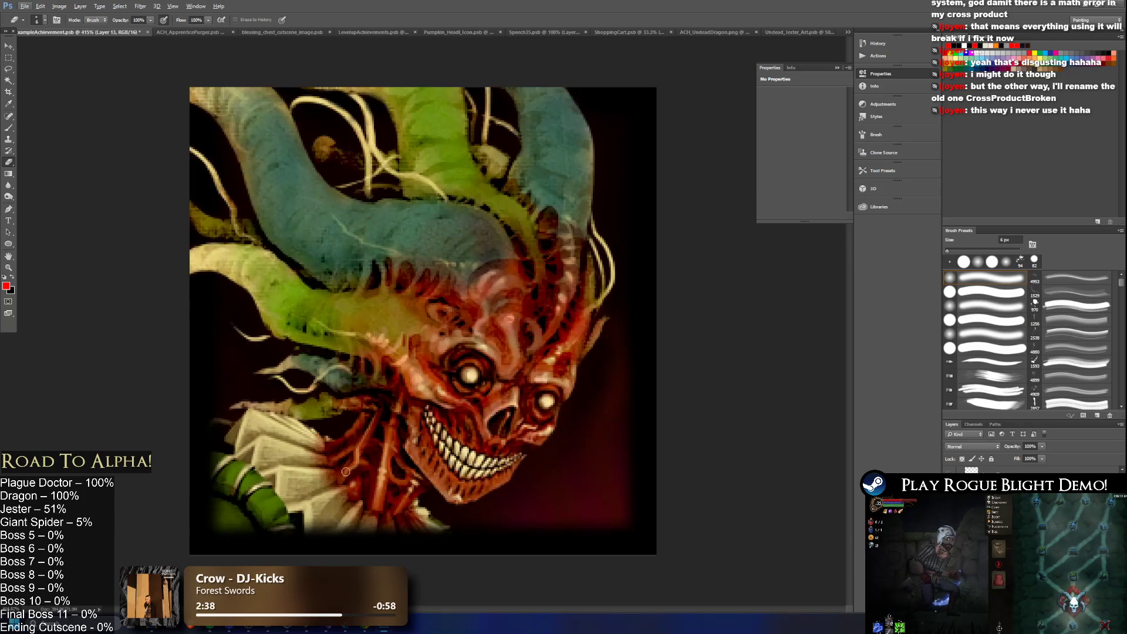
mouse_move(325, 538)
left_mouse_down()
mouse_move(370, 537)
mouse_move(364, 520)
mouse_move(358, 543)
mouse_move(414, 522)
mouse_move(399, 549)
mouse_move(441, 533)
mouse_move(447, 562)
mouse_move(441, 537)
mouse_move(446, 552)
left_mouse_up()
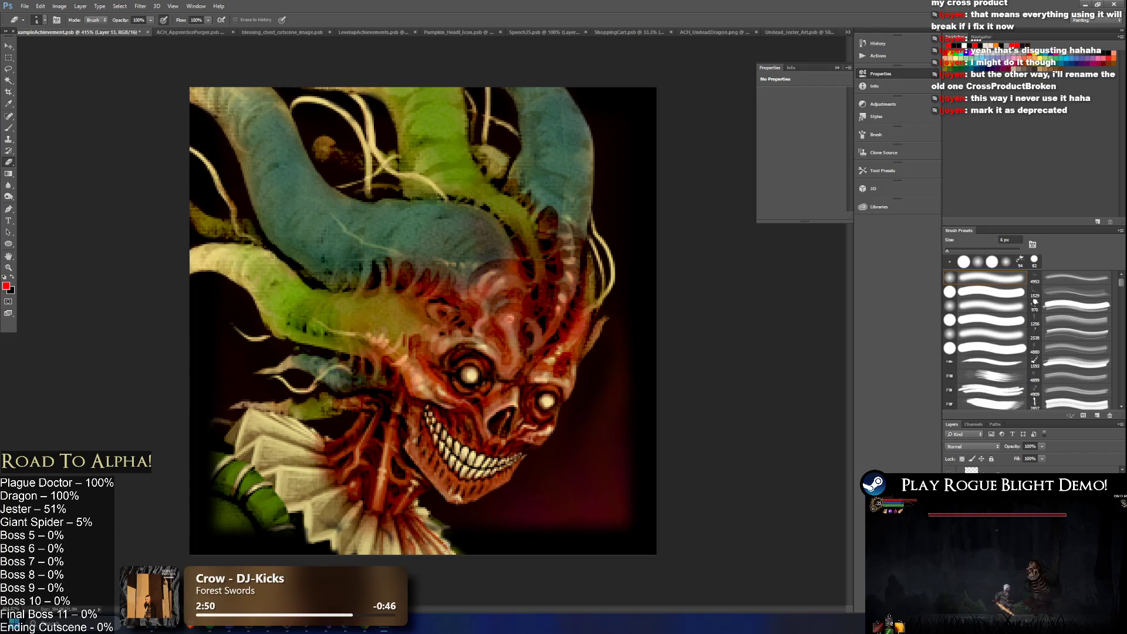
scroll(450, 544, "down", 5)
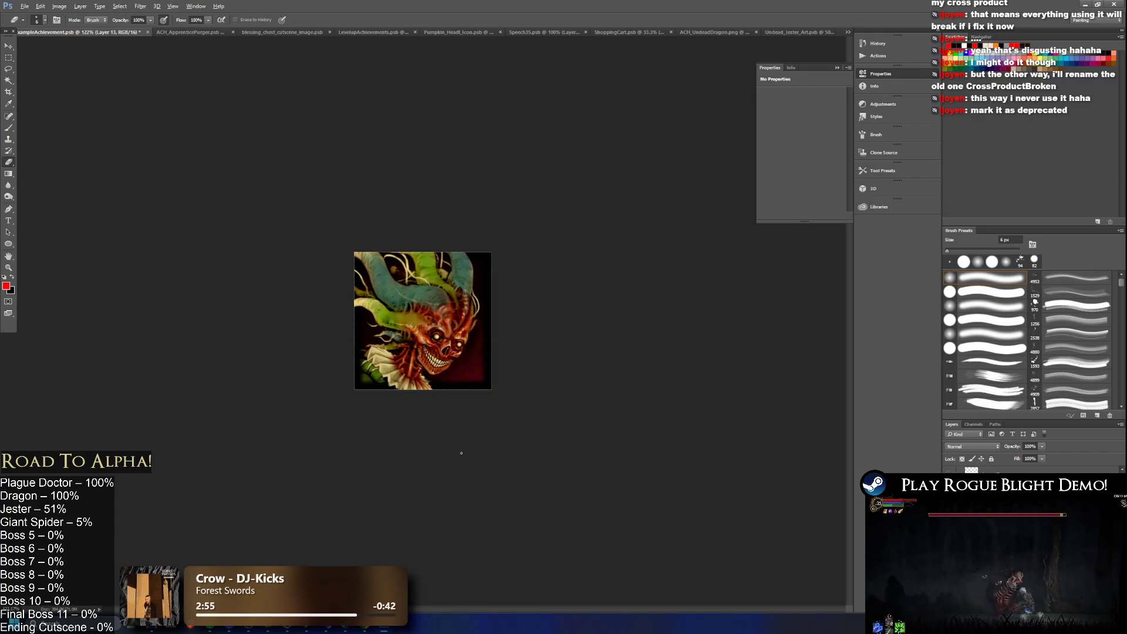
key("alt")
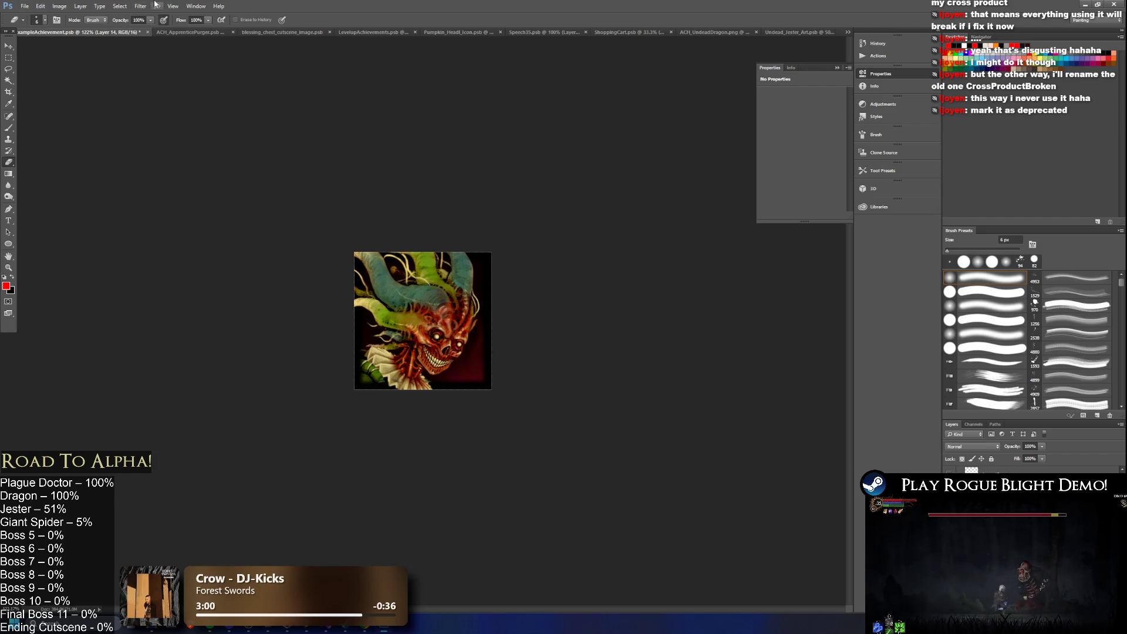
left_click(60, 6)
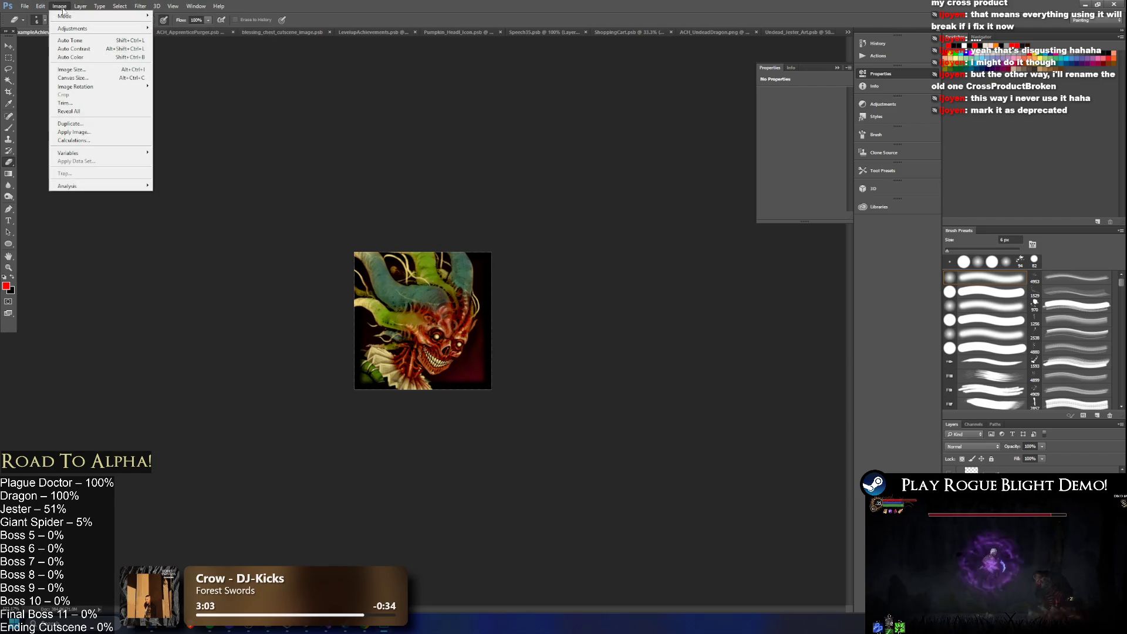
- Apply an Exposure adjustment with Exposure 0 and Gamma Correction raised to 1.06
mouse_move(114, 27)
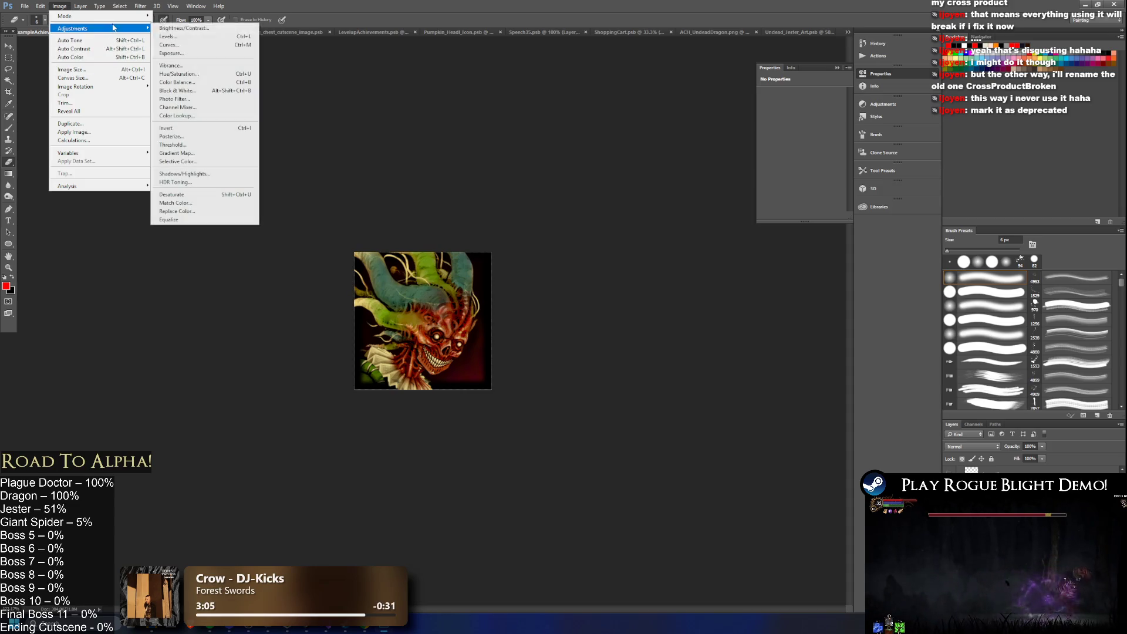
left_click(203, 55)
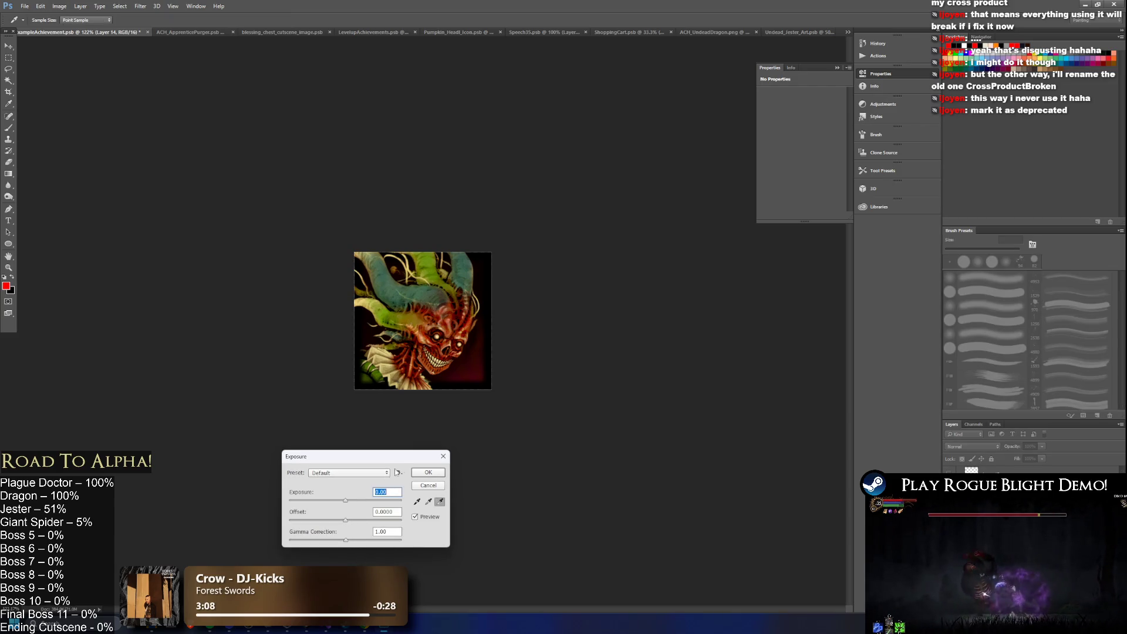
type("0")
key("Tab")
left_click_drag(346, 542, 343, 544)
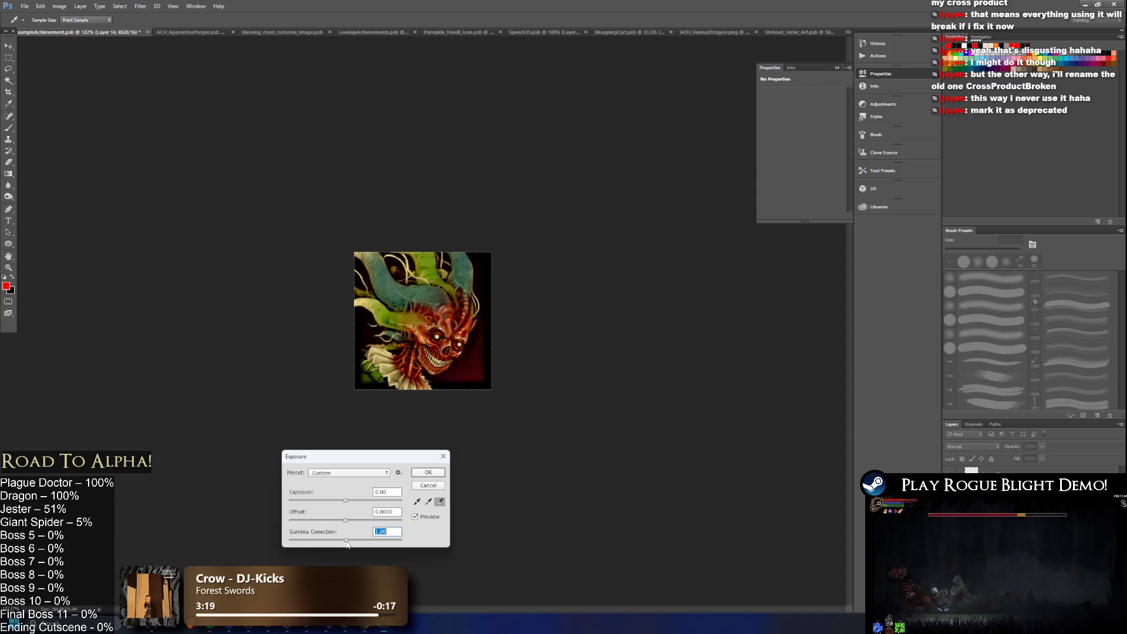
left_click(430, 473)
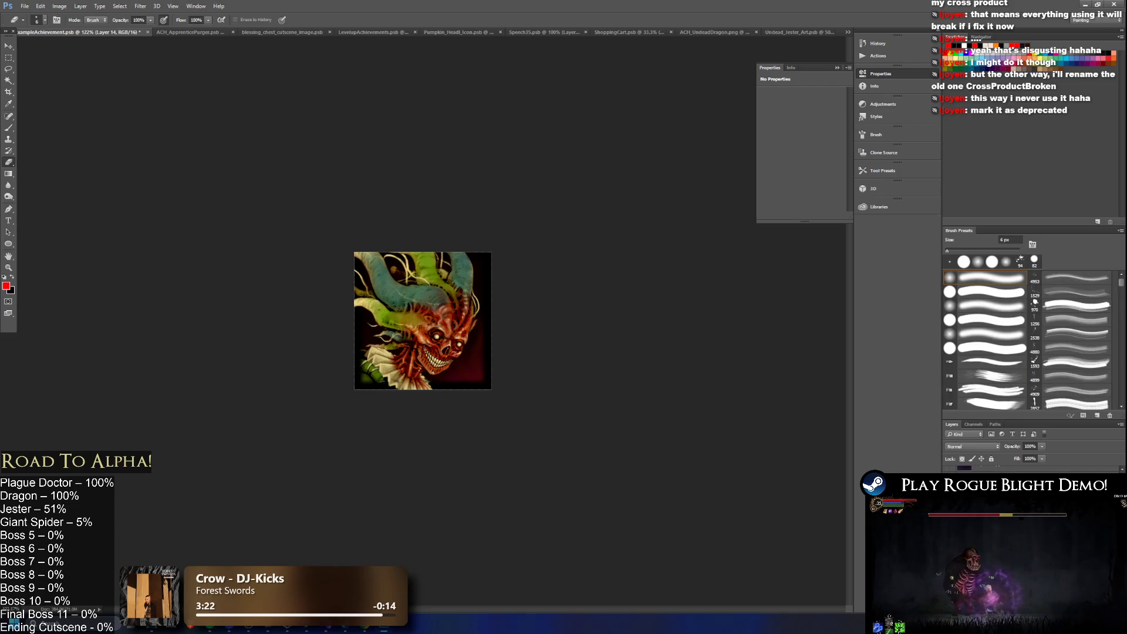
- Try desaturating the skull in Hue/Saturation, undo it, and apply with the value 0
key("ctrl+u")
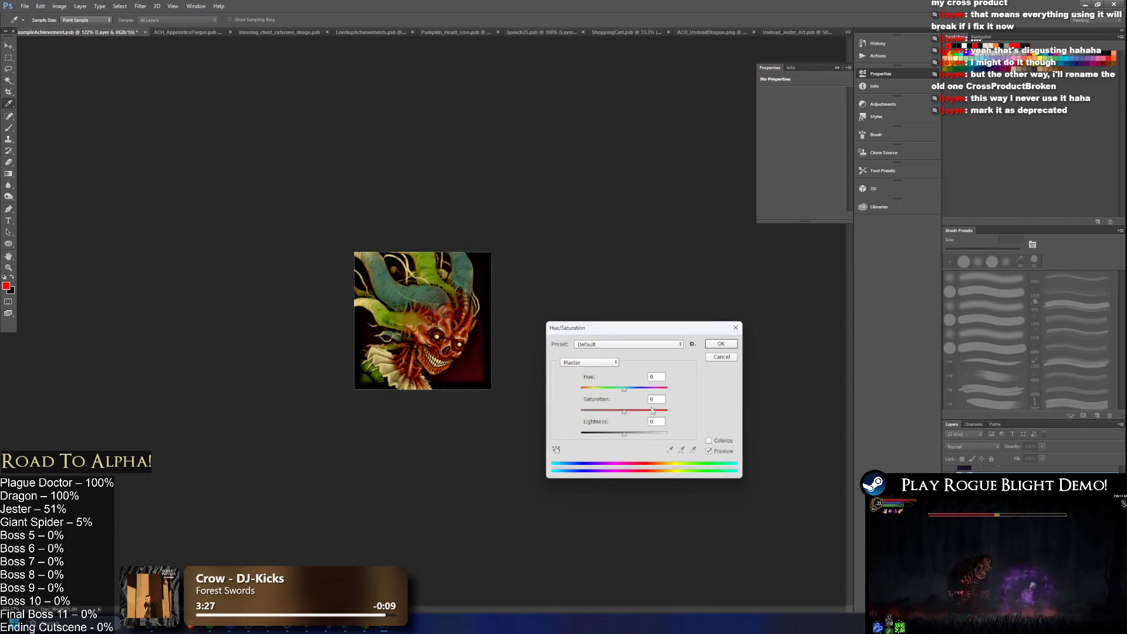
mouse_move(624, 411)
left_mouse_down()
mouse_move(600, 411)
mouse_move(640, 388)
mouse_move(617, 388)
mouse_move(657, 388)
mouse_move(601, 393)
mouse_move(616, 391)
left_mouse_up()
key("ctrl+z")
type("0")
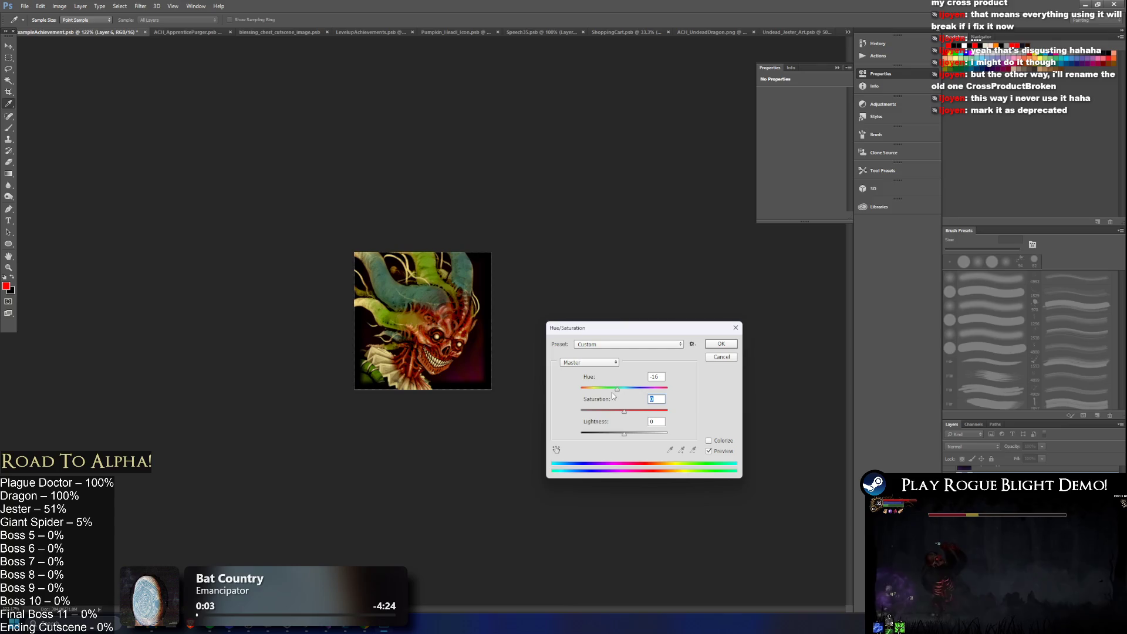
left_click(735, 345)
key("e")
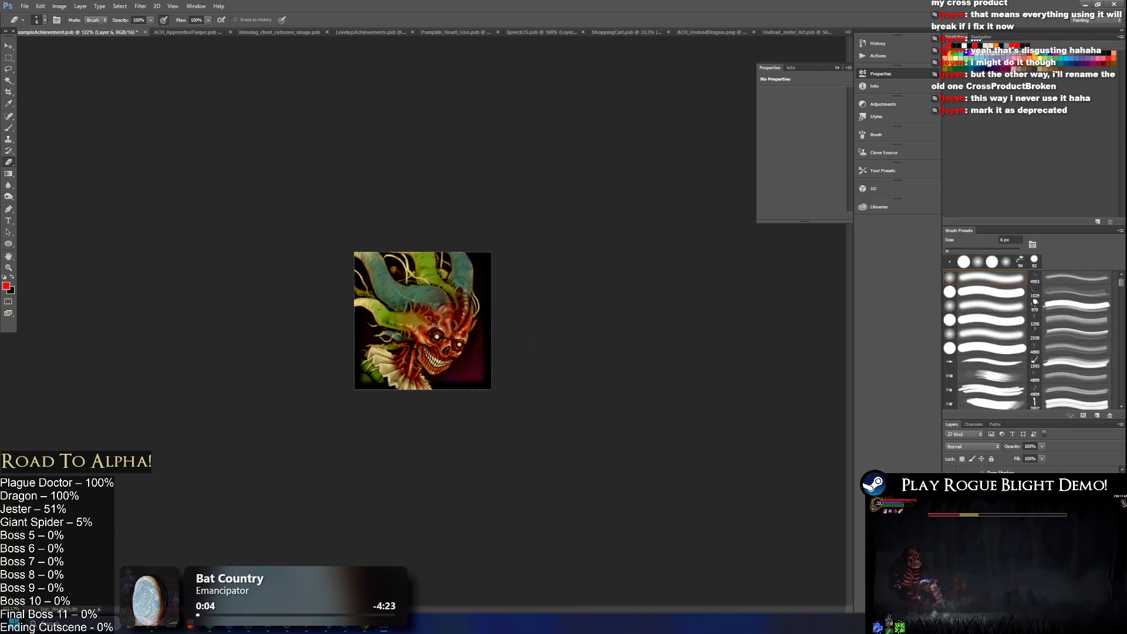
- Shift the icon's hue to -35 in Hue/Saturation and apply it
key("ctrl+u")
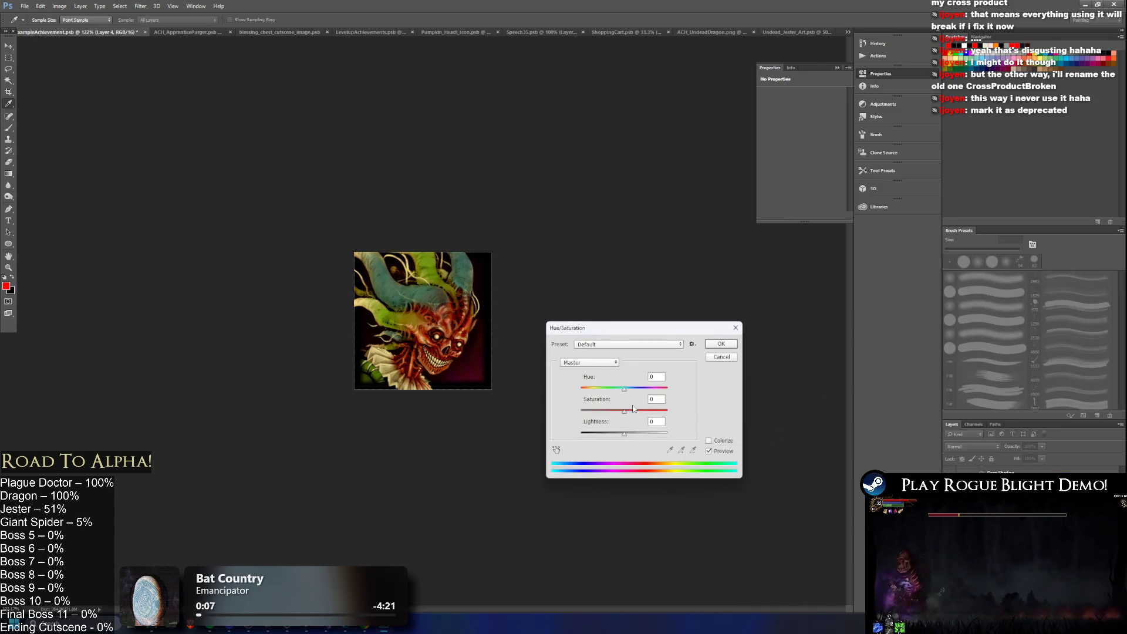
mouse_move(628, 392)
left_mouse_down()
mouse_move(600, 393)
mouse_move(640, 394)
mouse_move(600, 397)
left_mouse_up()
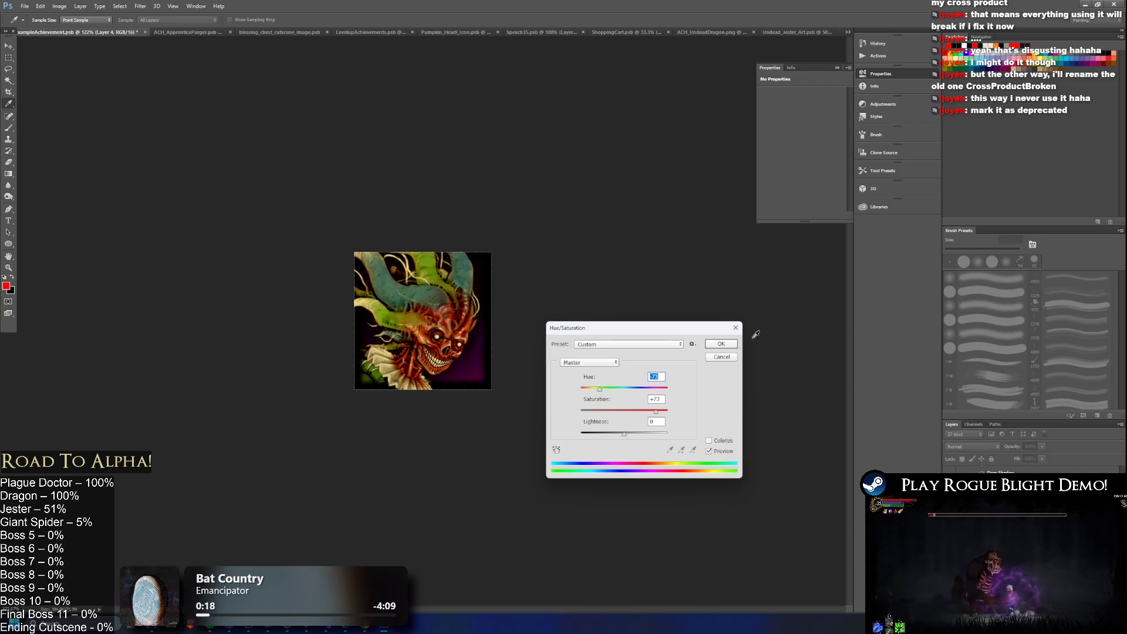
left_click(729, 349)
key("e")
scroll(528, 376, "down", 5)
scroll(440, 367, "up", 5)
scroll(452, 355, "up", 3)
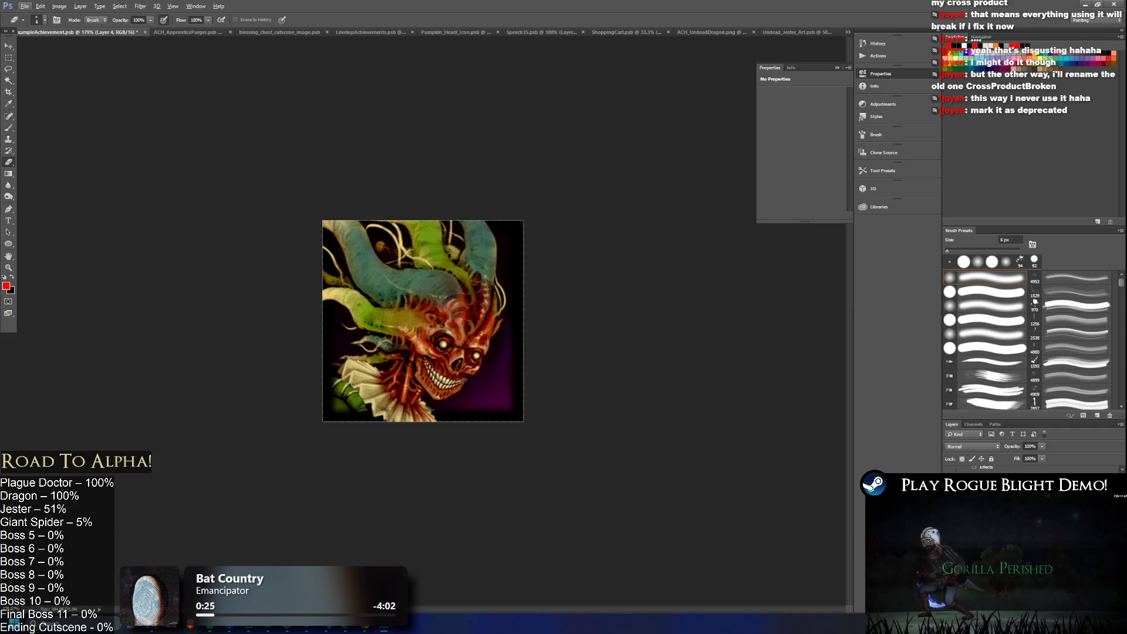
- Make Layer 14 active, try another saturation level, then reset it to 0 and close
key("ctrl+shift+alt+n")
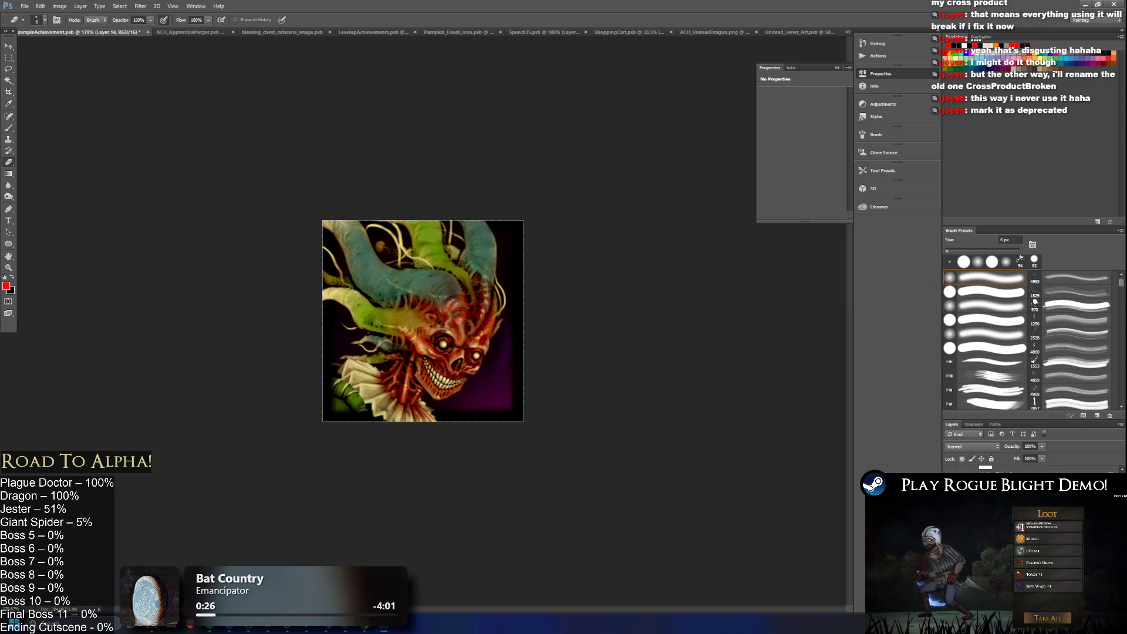
key("ctrl+u")
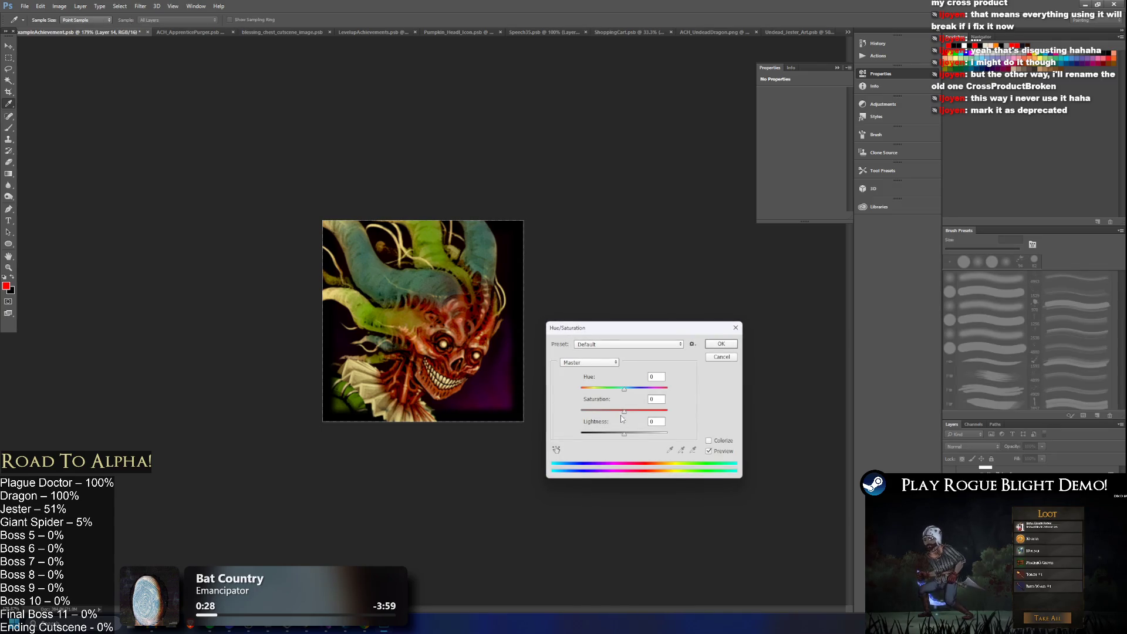
left_click_drag(603, 415, 609, 414)
left_click(736, 358, "alt")
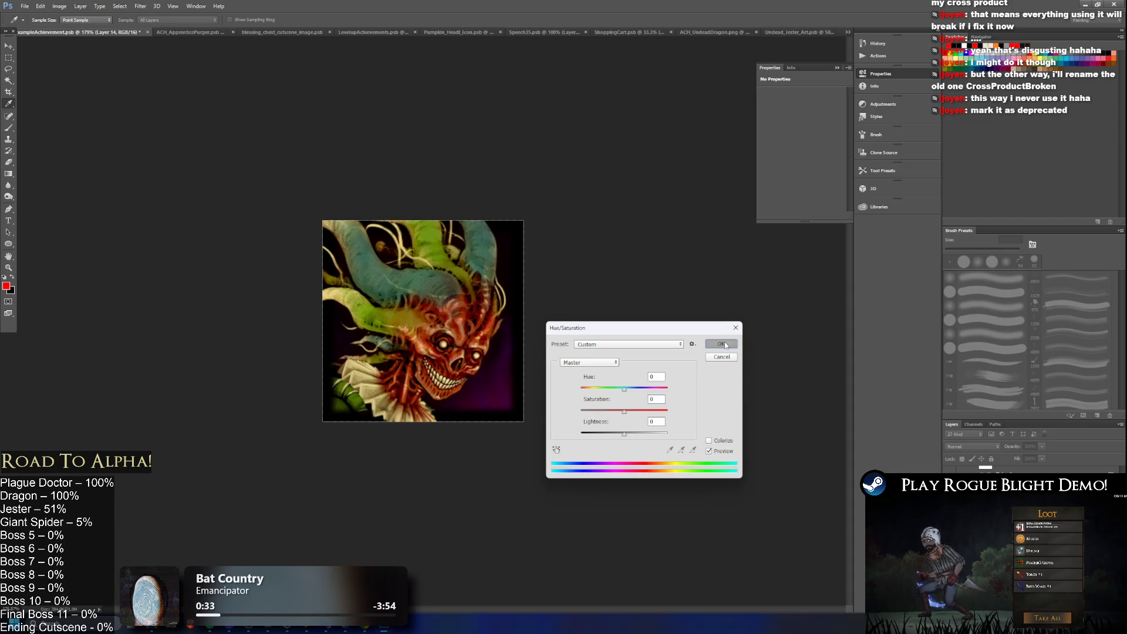
left_click(726, 344)
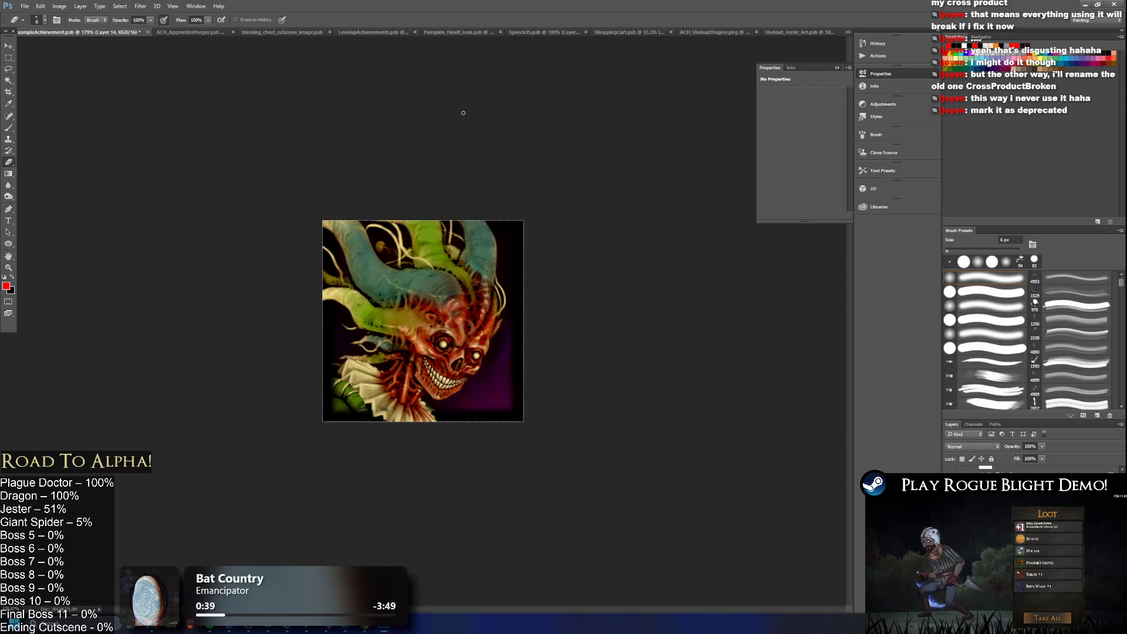
key("ctrl+s")
- Export As PNG, renaming ACH_UndeadDragon.png to ACH_UndeadJester.png in the WithBorders folder
left_click(24, 6)
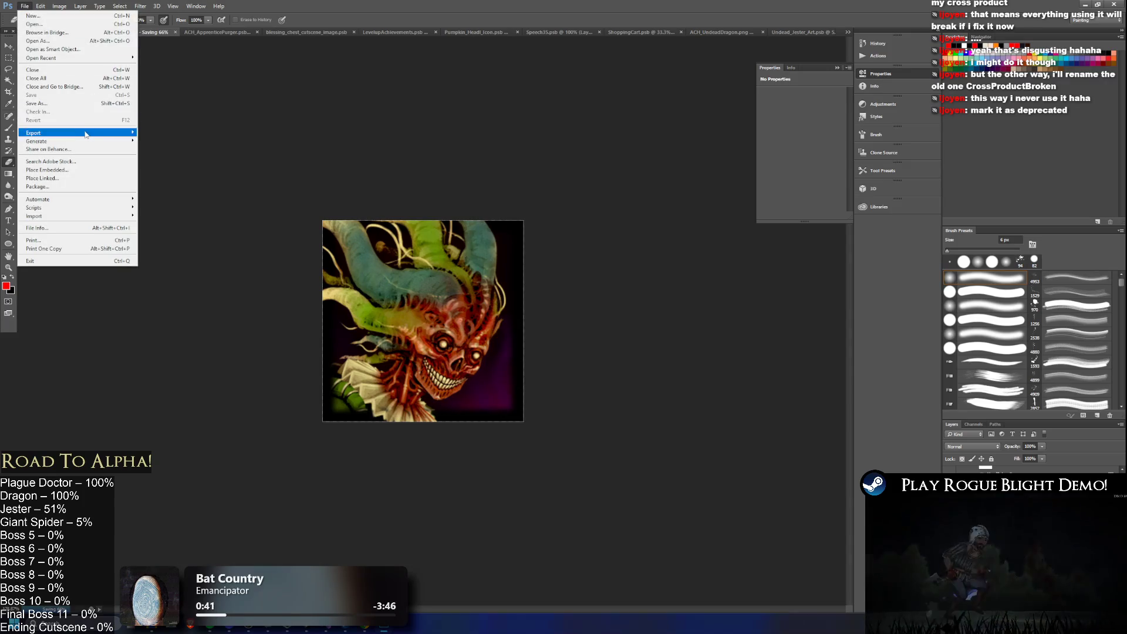
mouse_move(70, 132)
left_click(187, 141)
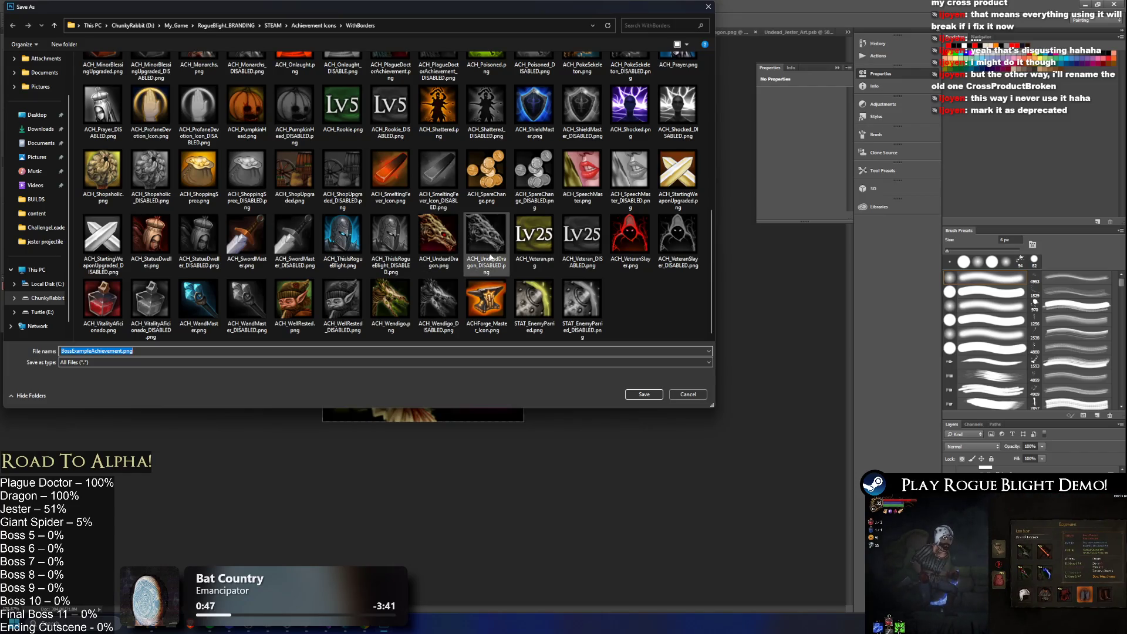
mouse_move(516, 7)
left_mouse_down()
mouse_move(575, 62)
mouse_move(966, 186)
mouse_move(640, 120)
left_mouse_up()
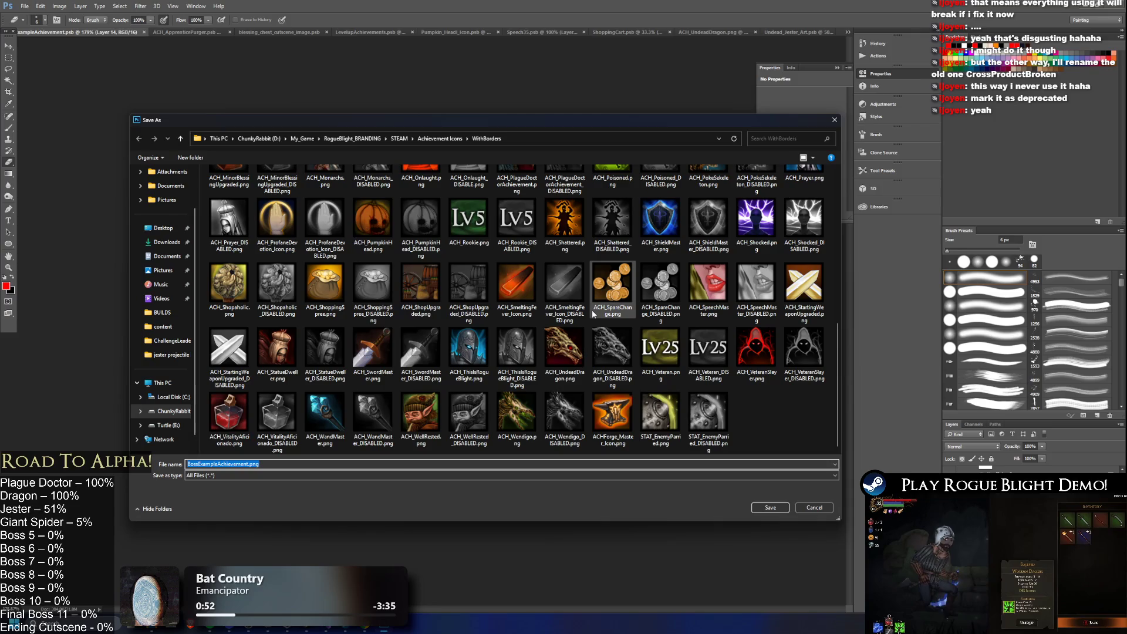
left_click(564, 352)
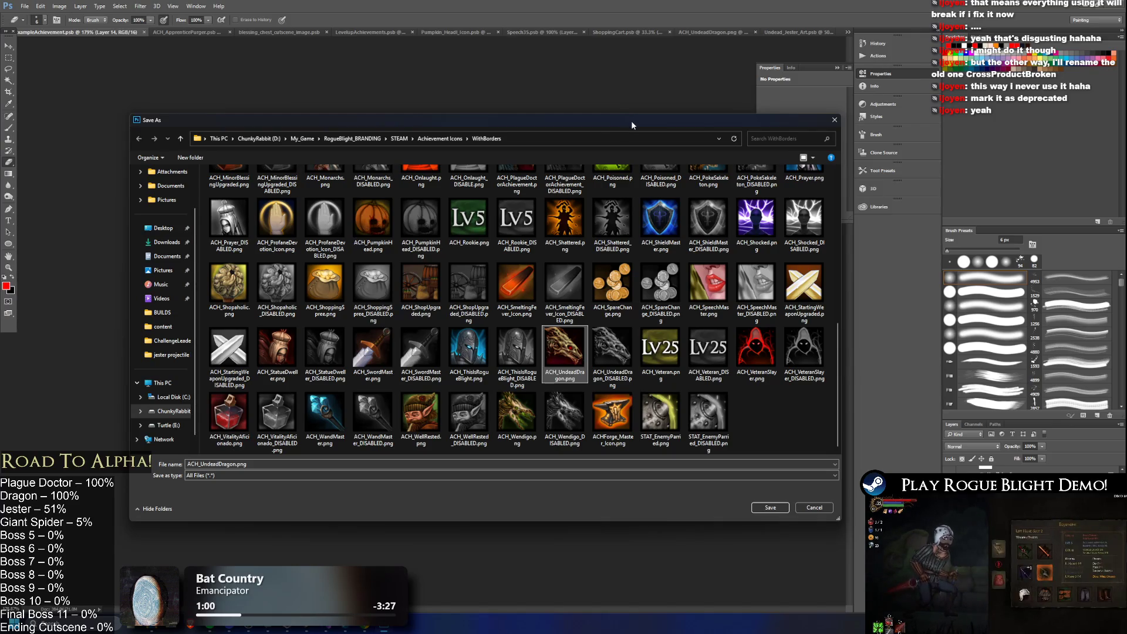
mouse_move(626, 123)
left_mouse_down()
mouse_move(823, 356)
mouse_move(648, 97)
mouse_move(548, 101)
left_mouse_up()
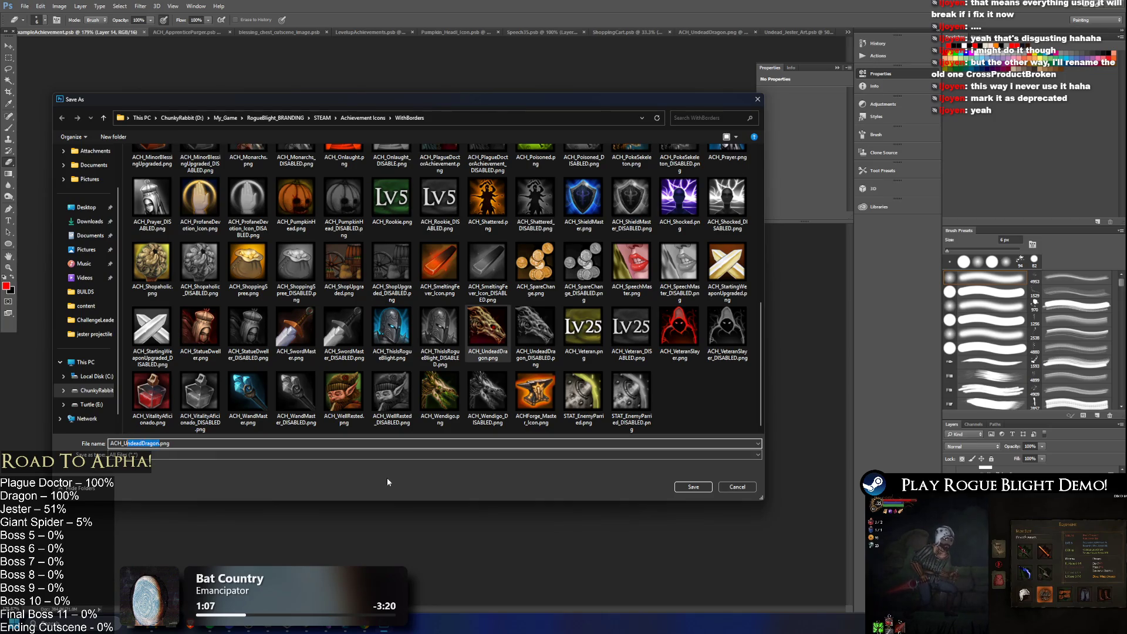
key("BackSpace")
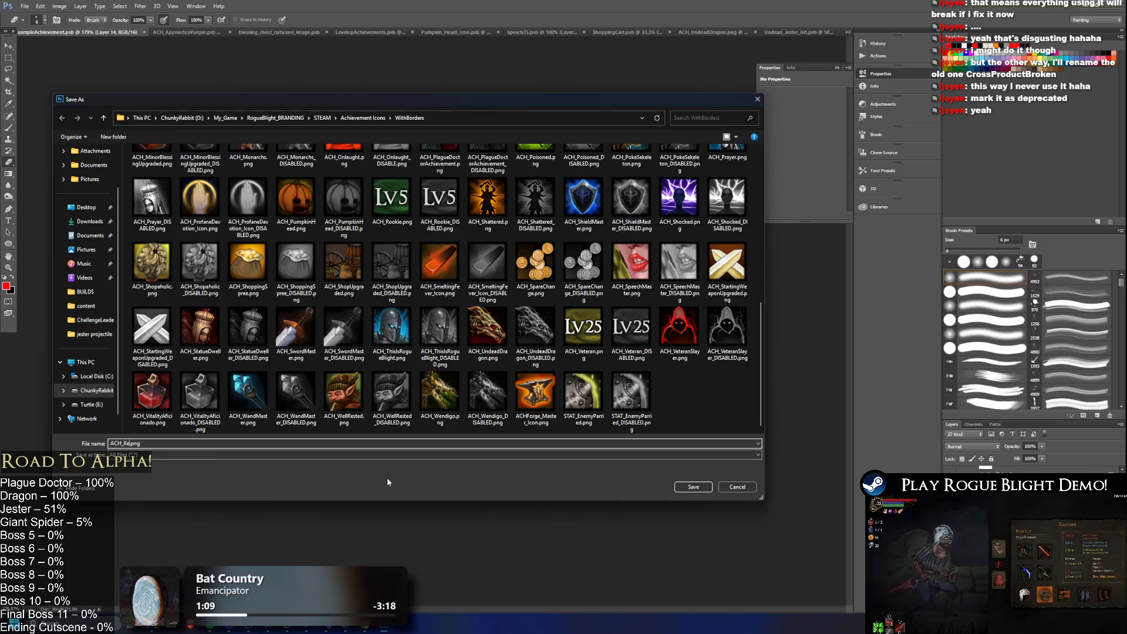
type("ester")
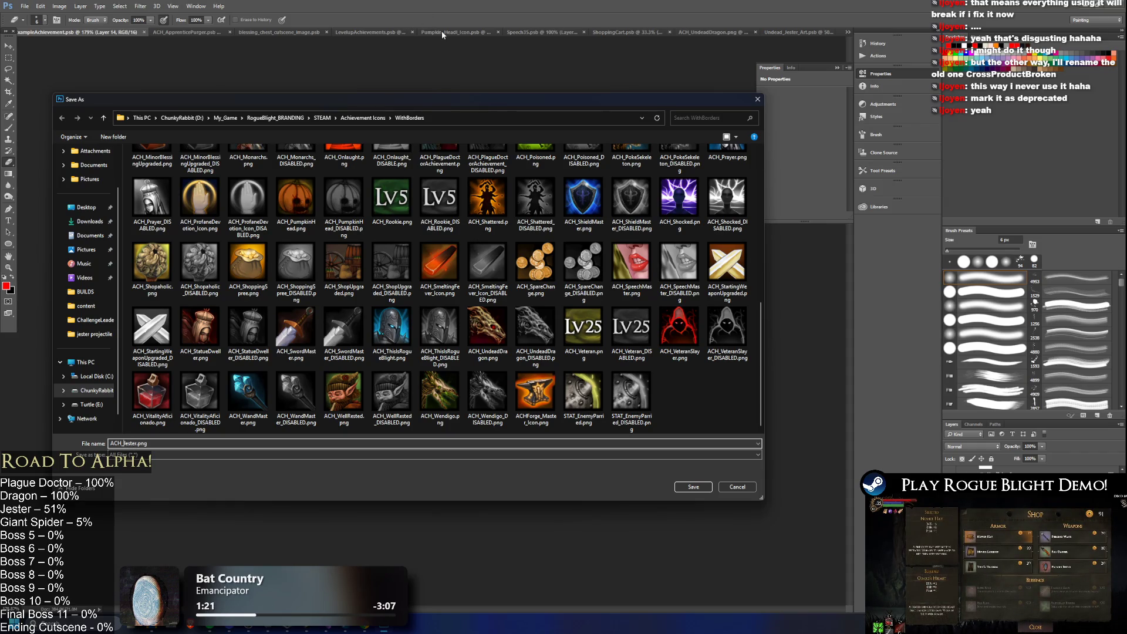
type("dead")
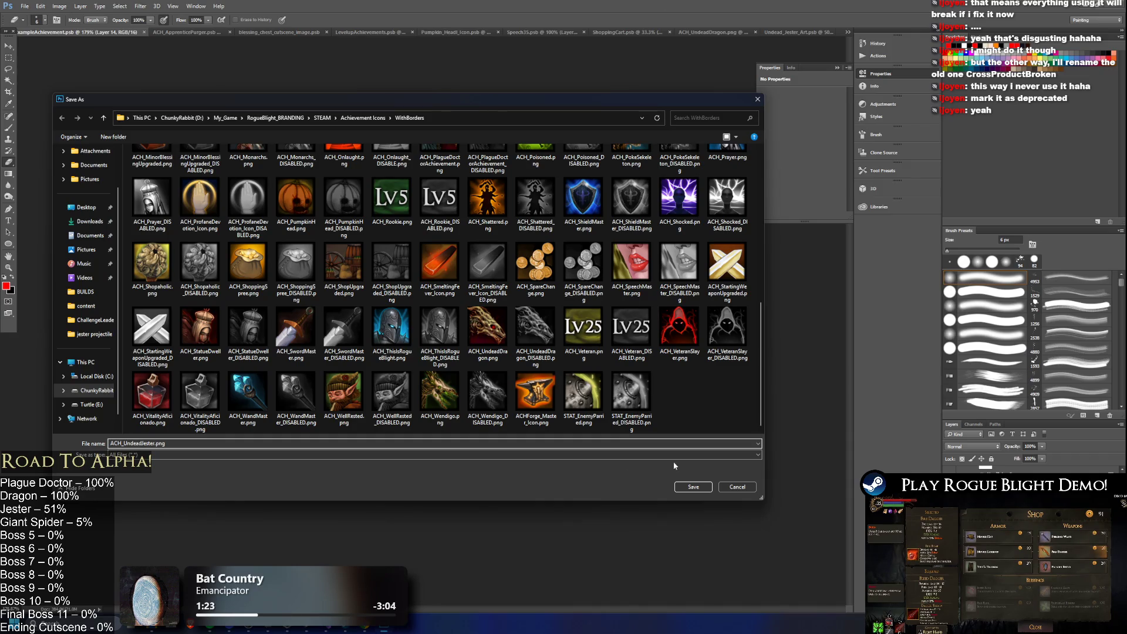
left_click(703, 489)
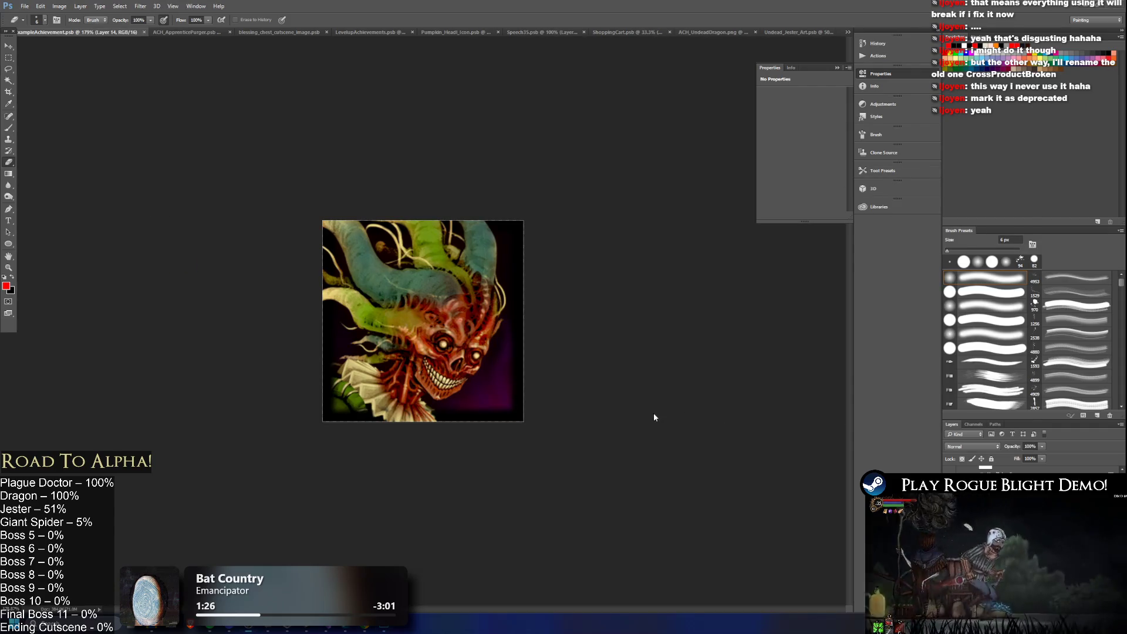
- Drag ACH_UndeadJester.png from the WithBorders folder in File Explorer onto the Photoshop canvas
key("alt+Tab")
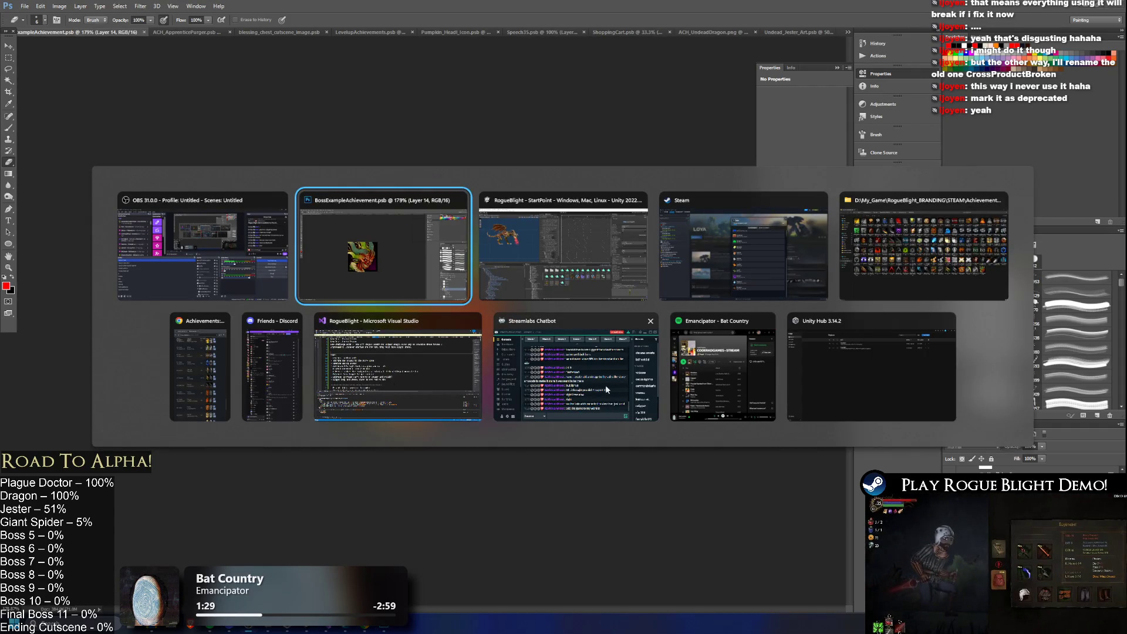
left_click(939, 247)
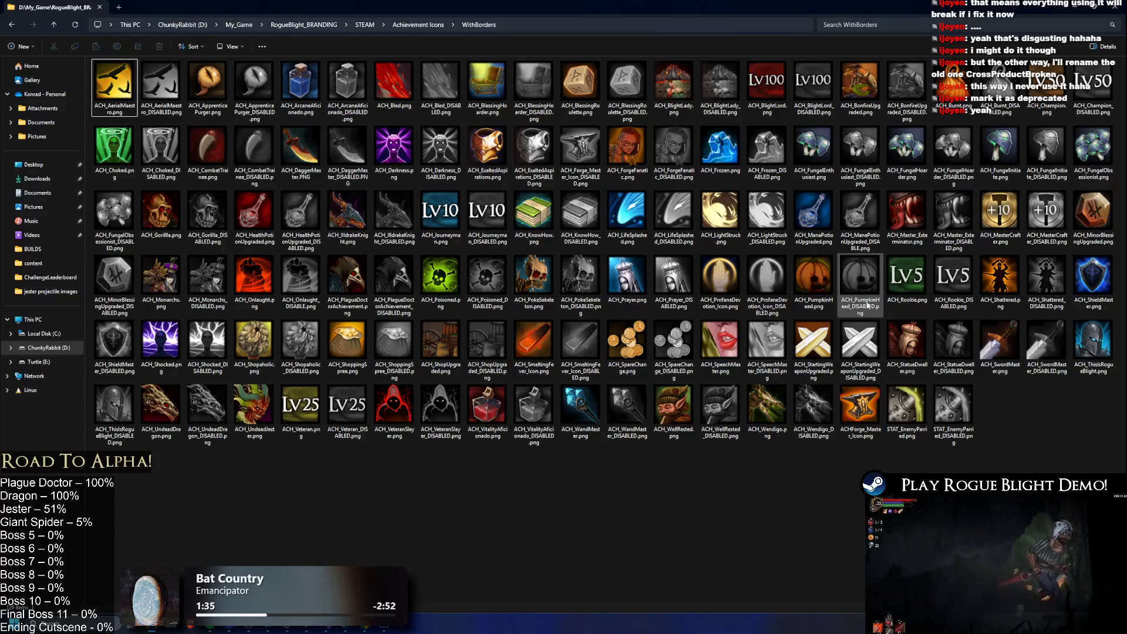
left_click(254, 406)
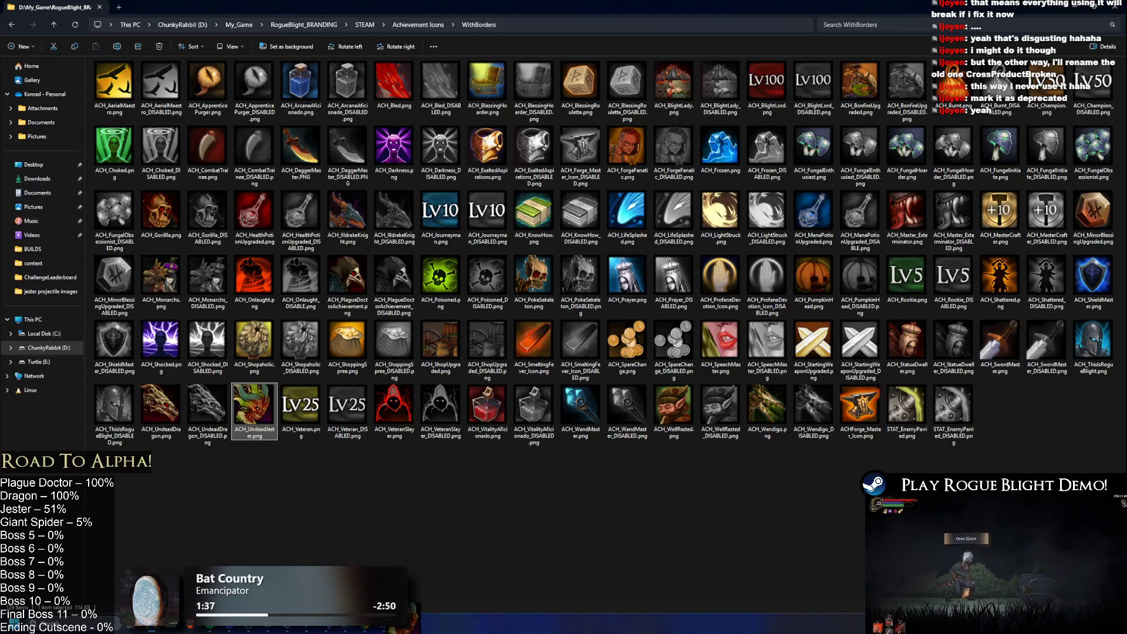
mouse_move(393, 629)
left_mouse_down()
mouse_move(469, 411)
mouse_move(516, 329)
left_mouse_up()
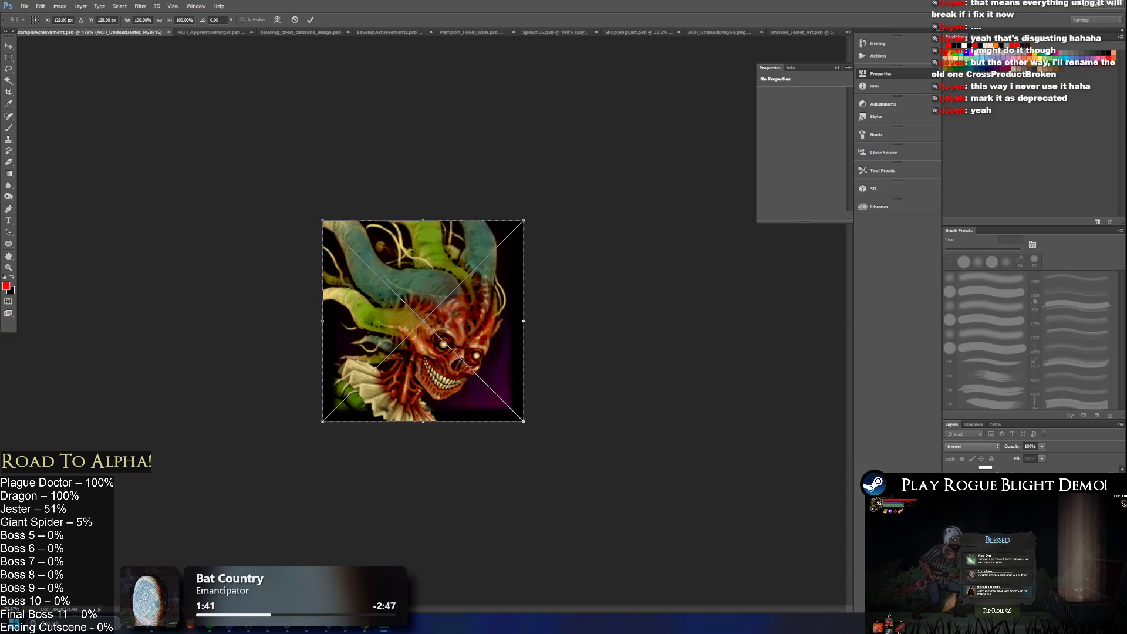
- Commit the placed jester icon and desaturate it to grayscale with Saturation -100
key("Return")
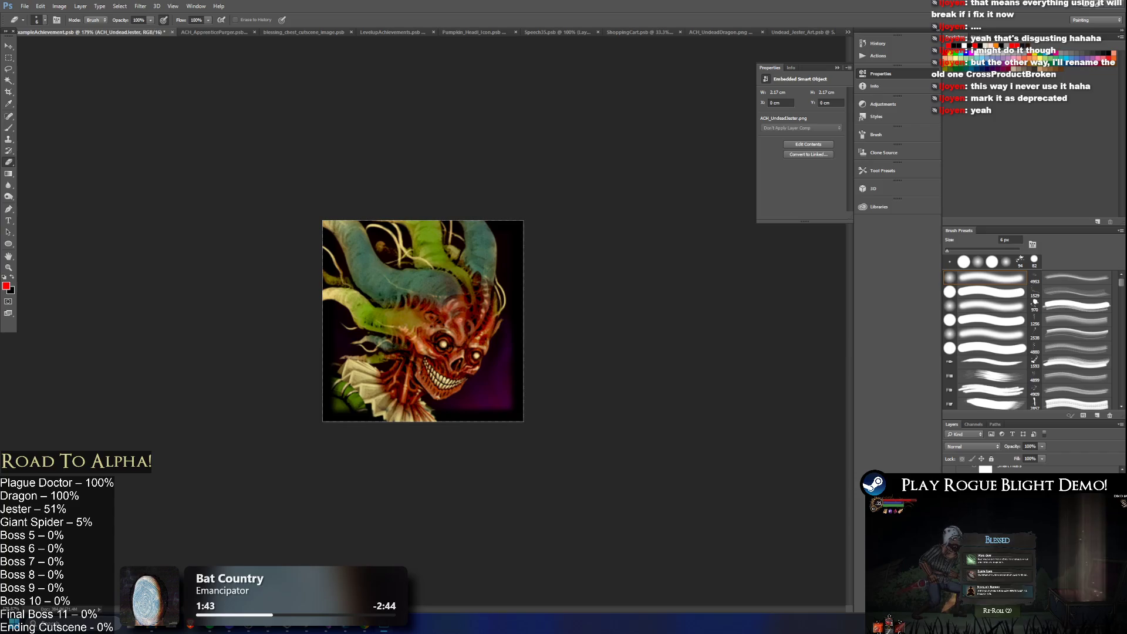
key("ctrl+u")
left_click_drag(542, 240, 372, 254)
left_click(639, 172)
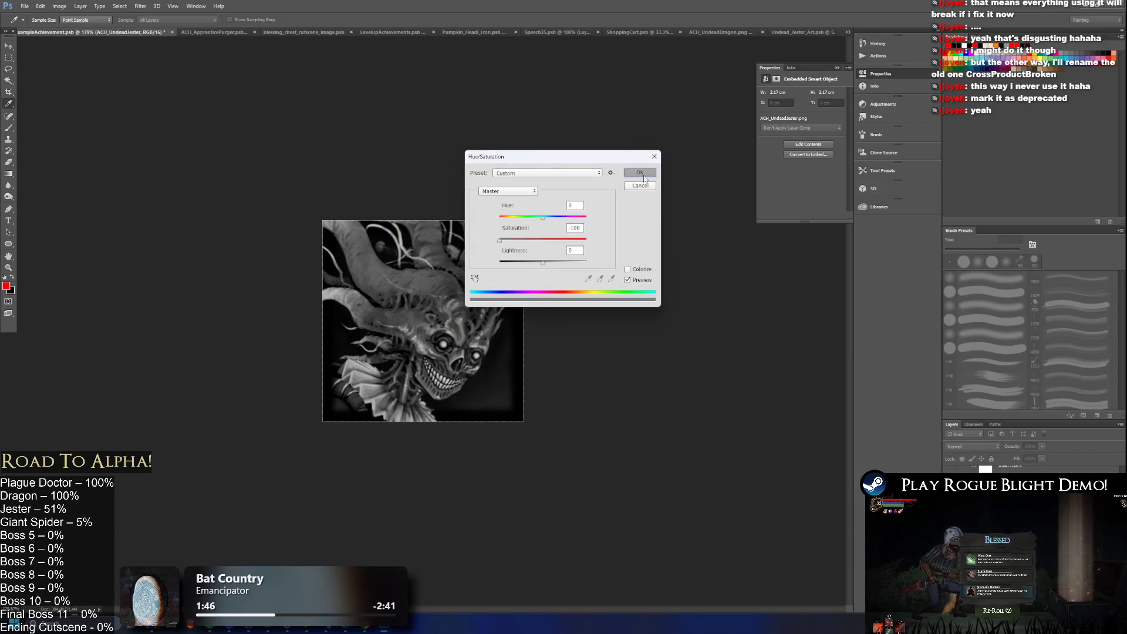
- Quick Export the grayscale icon as ACH_UndeadJester_DISABLED.png in the WithBorders folder
left_click(25, 7)
mouse_move(70, 125)
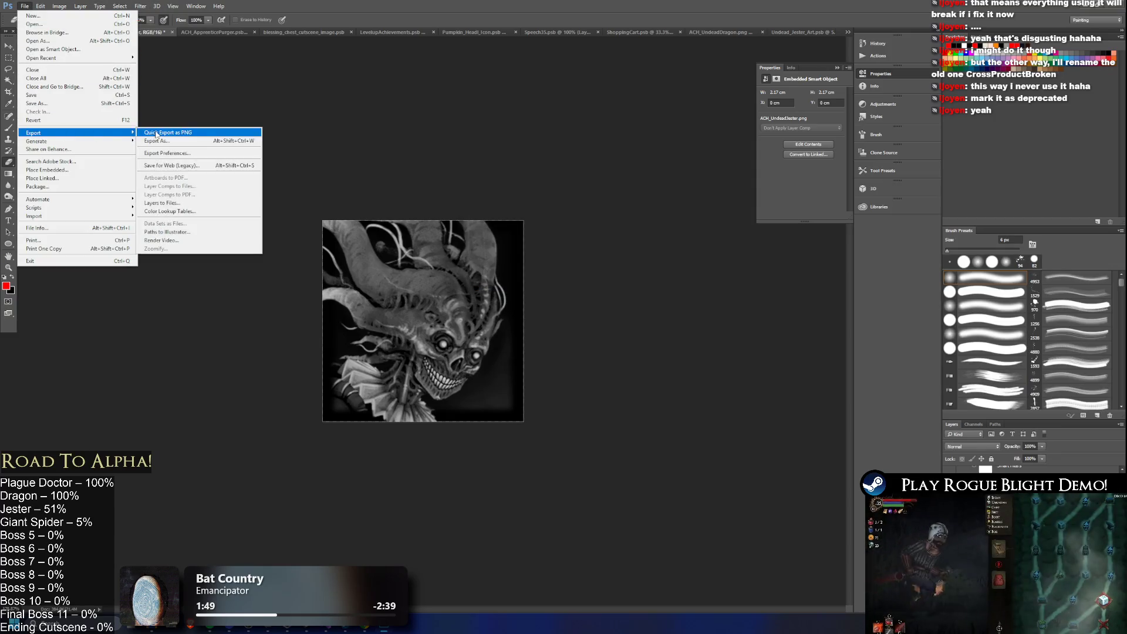
left_click(167, 127)
scroll(493, 199, "down", 10)
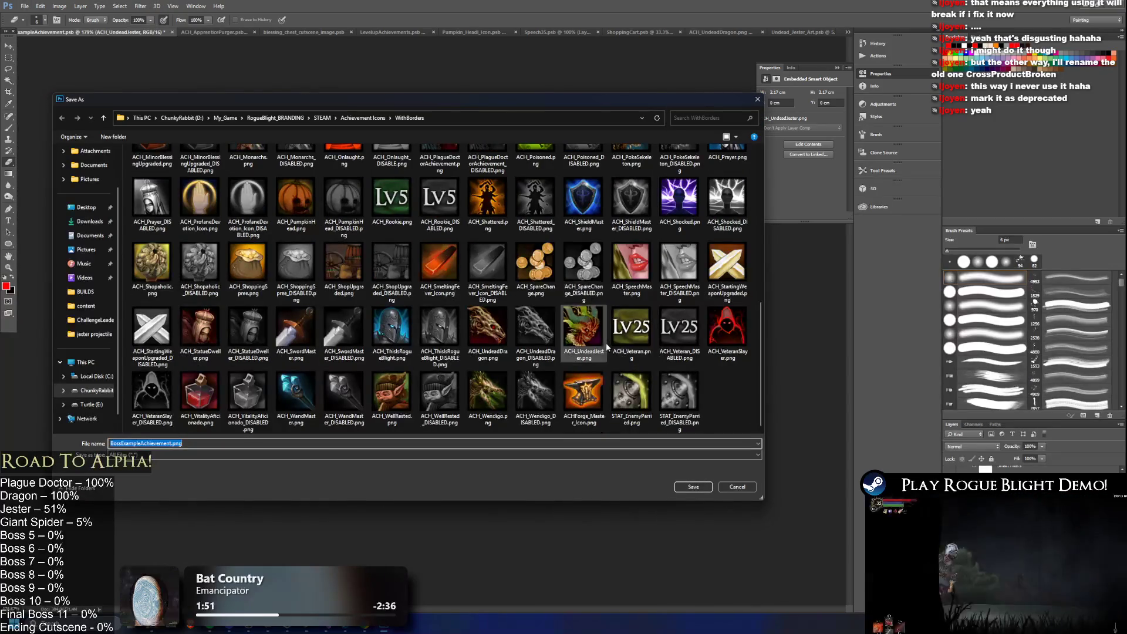
mouse_move(491, 99)
left_mouse_down()
mouse_move(899, 500)
mouse_move(883, 464)
mouse_move(535, 95)
left_mouse_up()
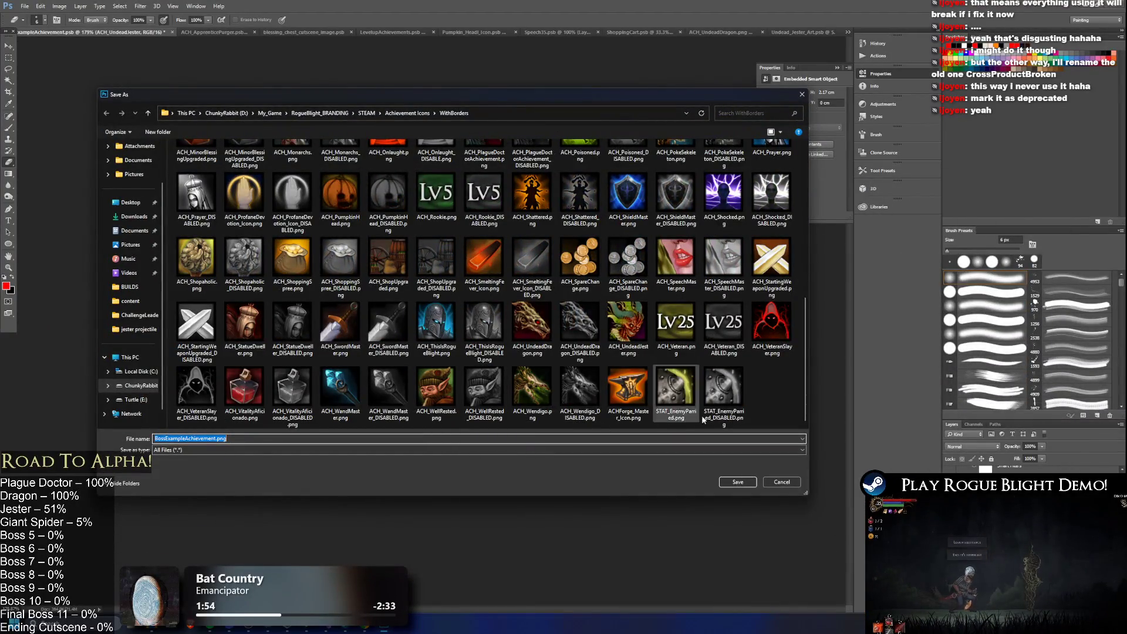
left_click(627, 326)
left_click(308, 438)
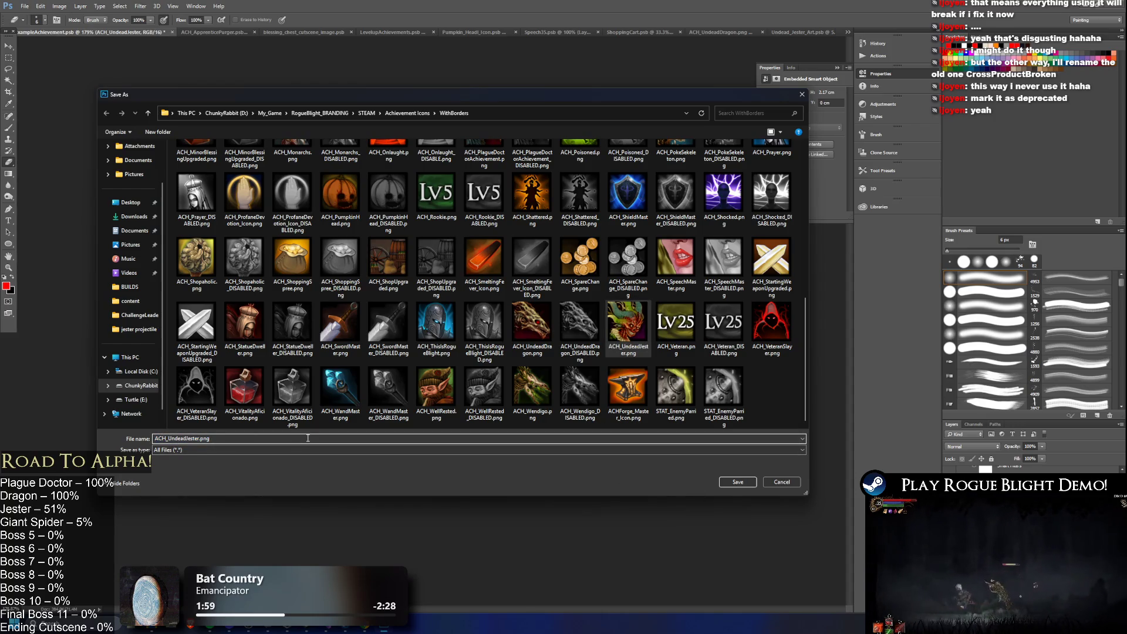
type("_D")
type("LED")
key("Return")
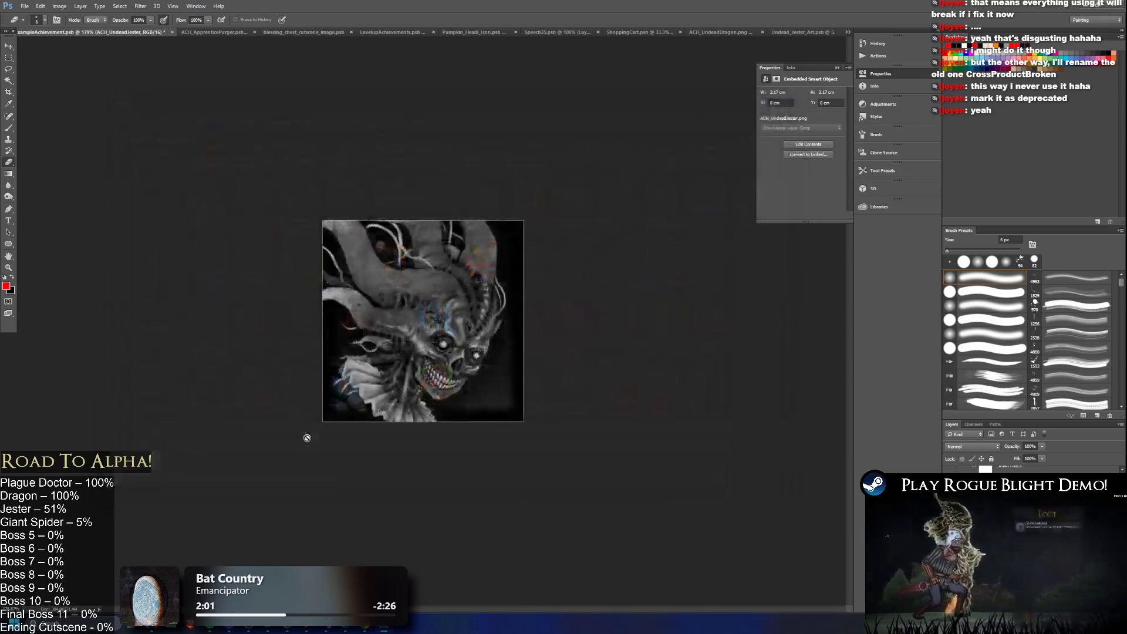
key("alt+Tab")
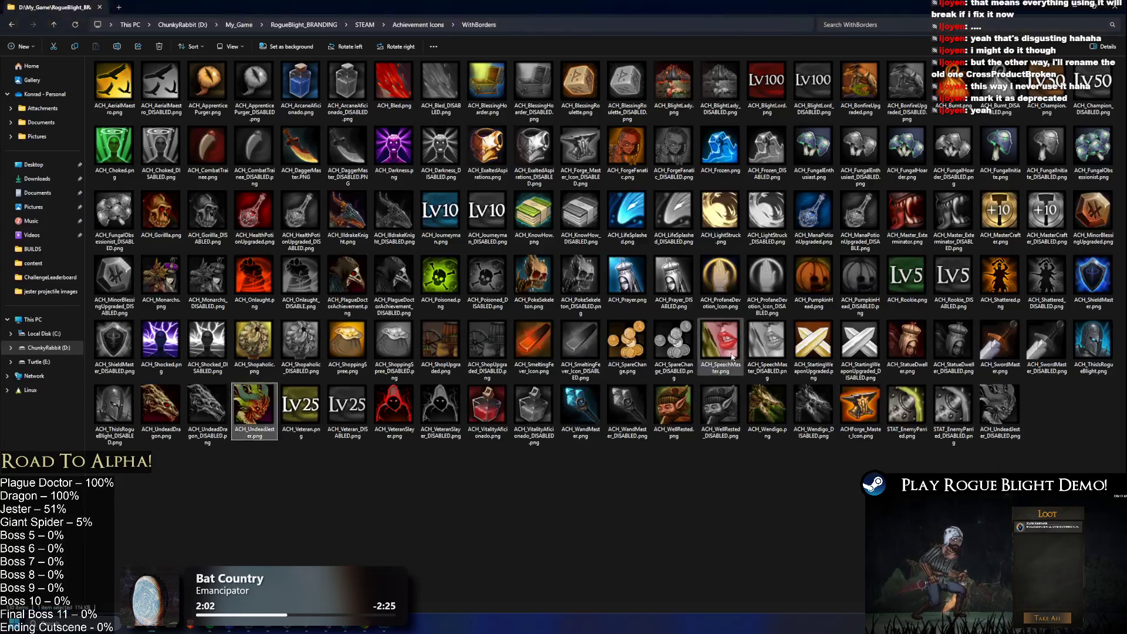
- Refresh the WithBorders folder so ACH_UndeadJester_DISABLED.png sorts right after ACH_UndeadJester.png
key("F5")
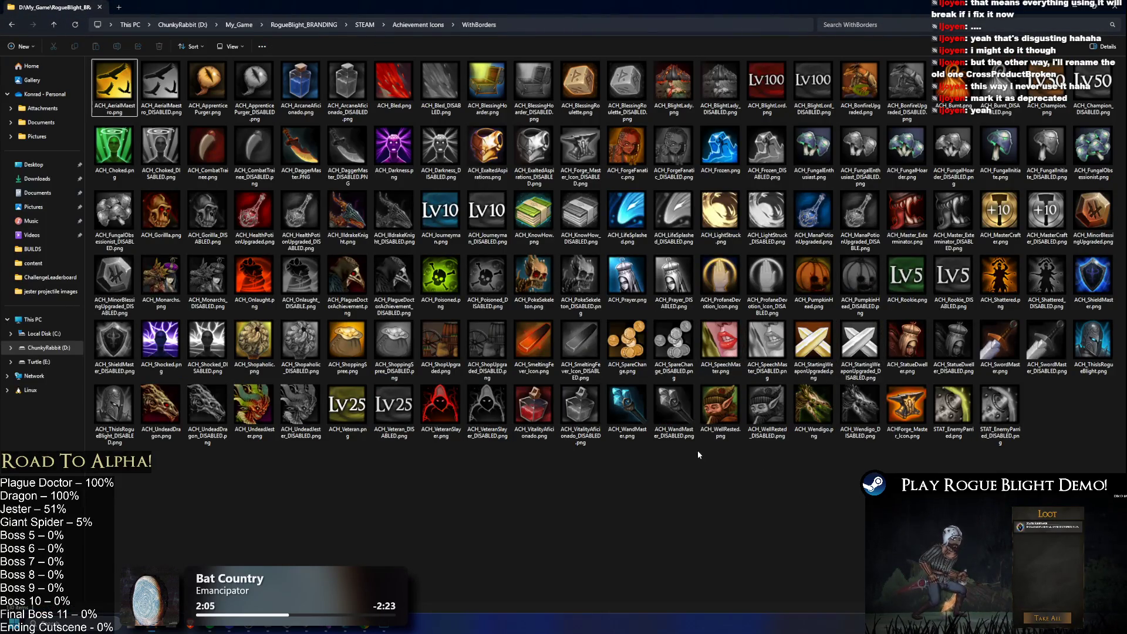
key("alt+Tab")
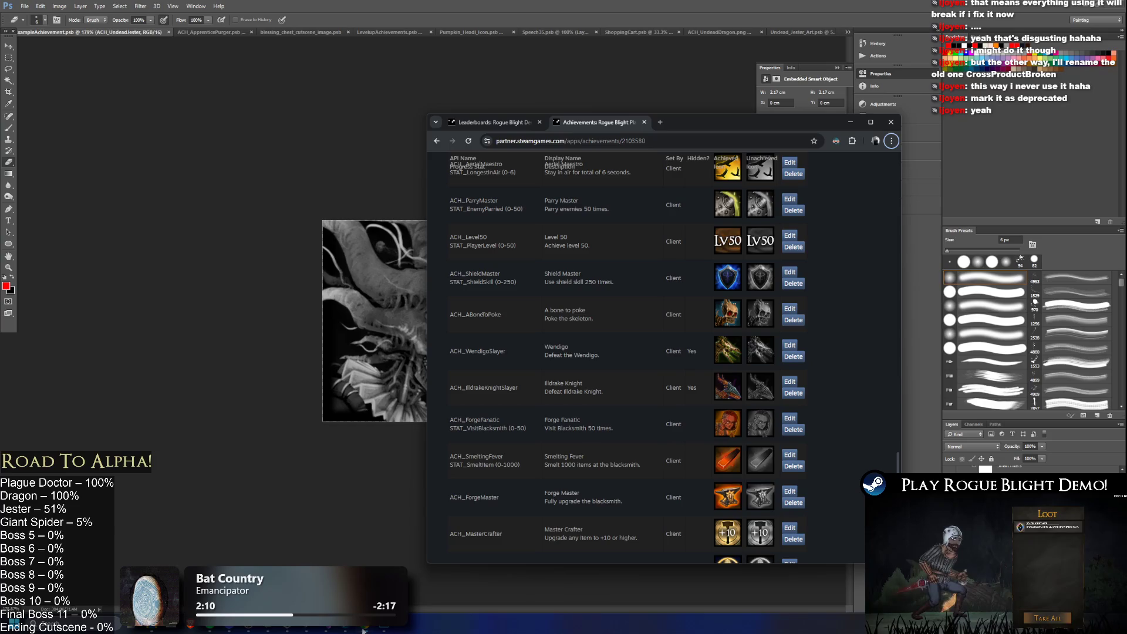
- Fill in ACH_UndeadJester: no progress stat, name 'Undead Jester', description 'Defeat Undead Jester', hidden
double_click(742, 127)
scroll(651, 277, "down", 5)
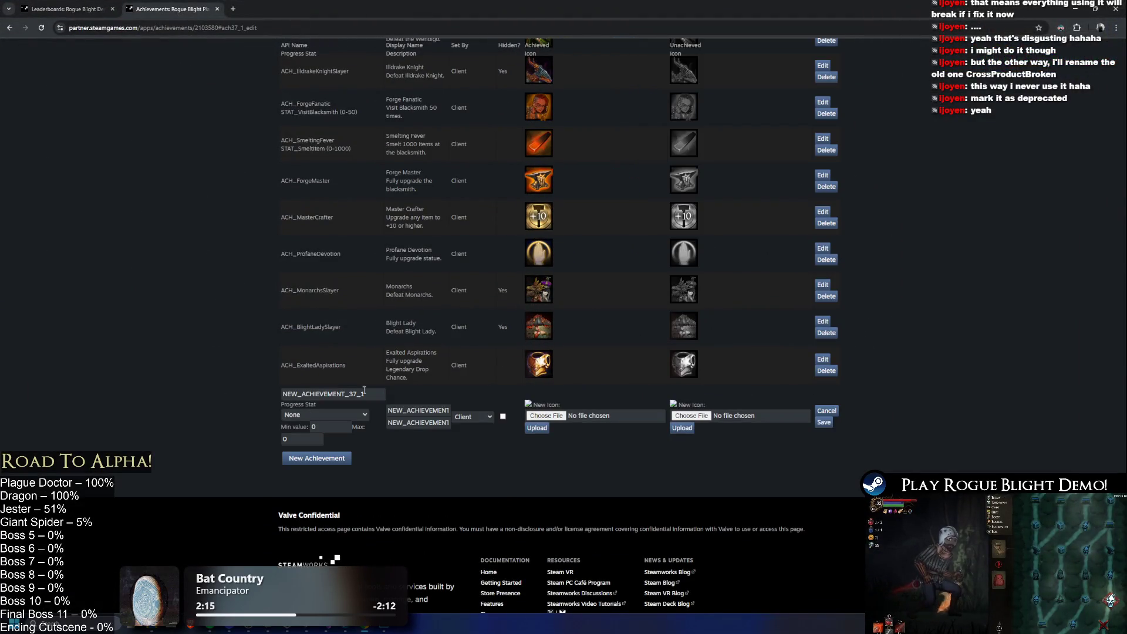
left_click(363, 393)
left_click_drag(382, 394, 227, 373)
type("ACH_")
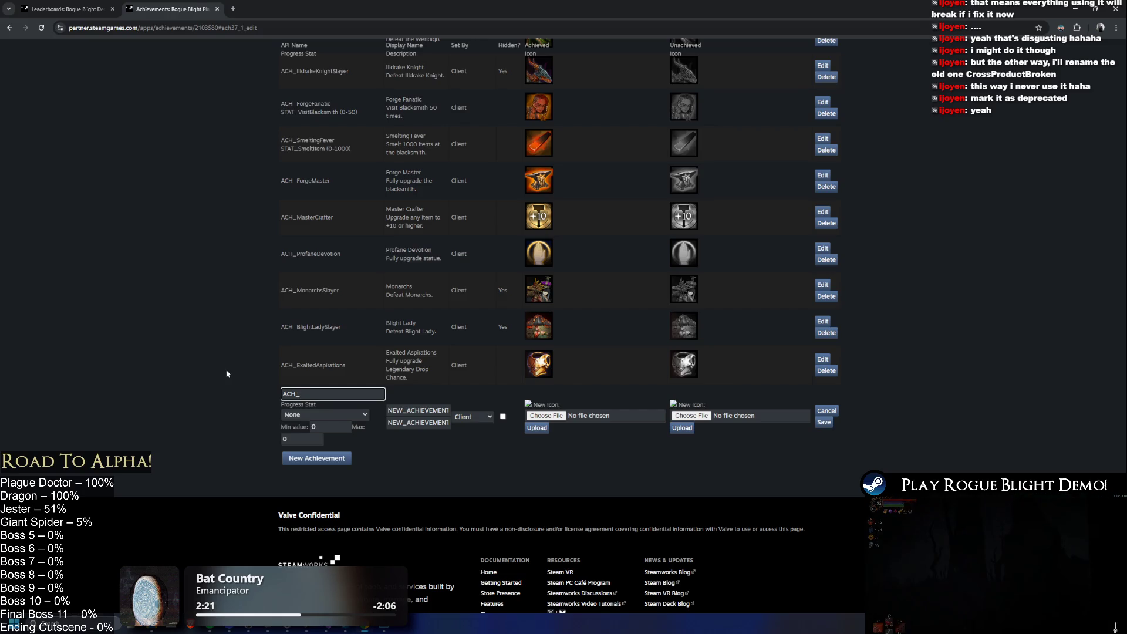
type("UndeadJester")
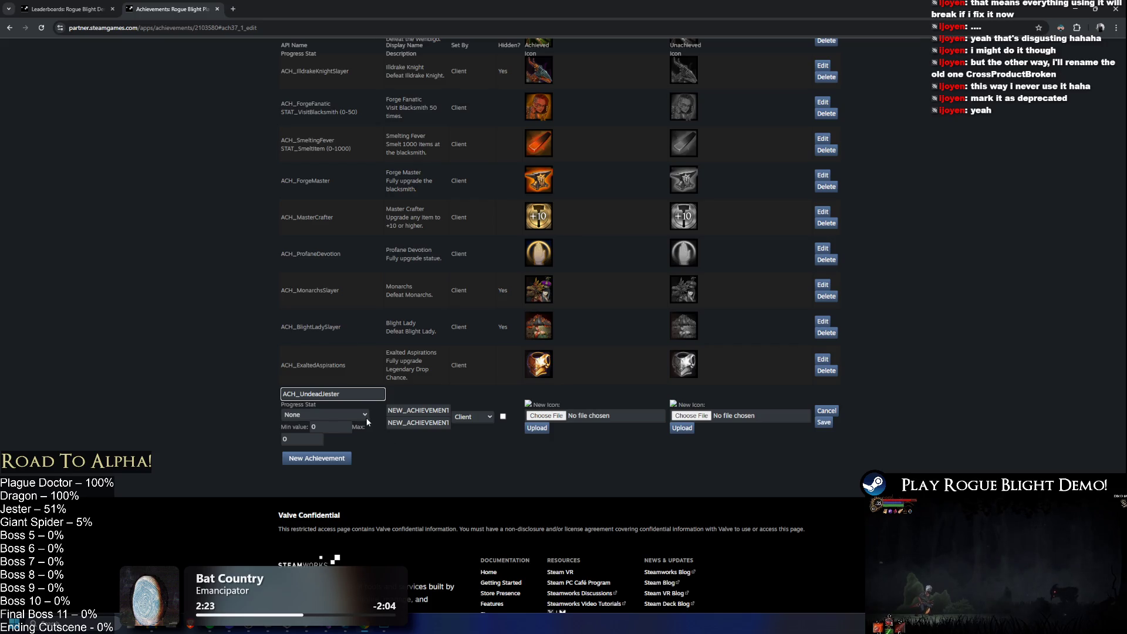
left_click(365, 415)
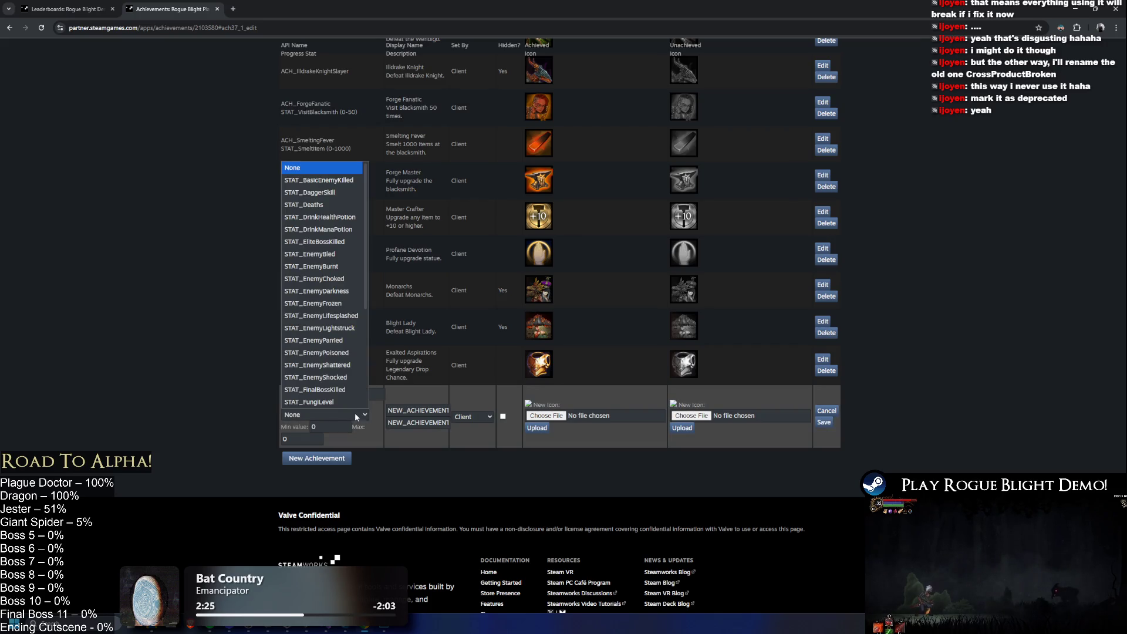
left_click(180, 342)
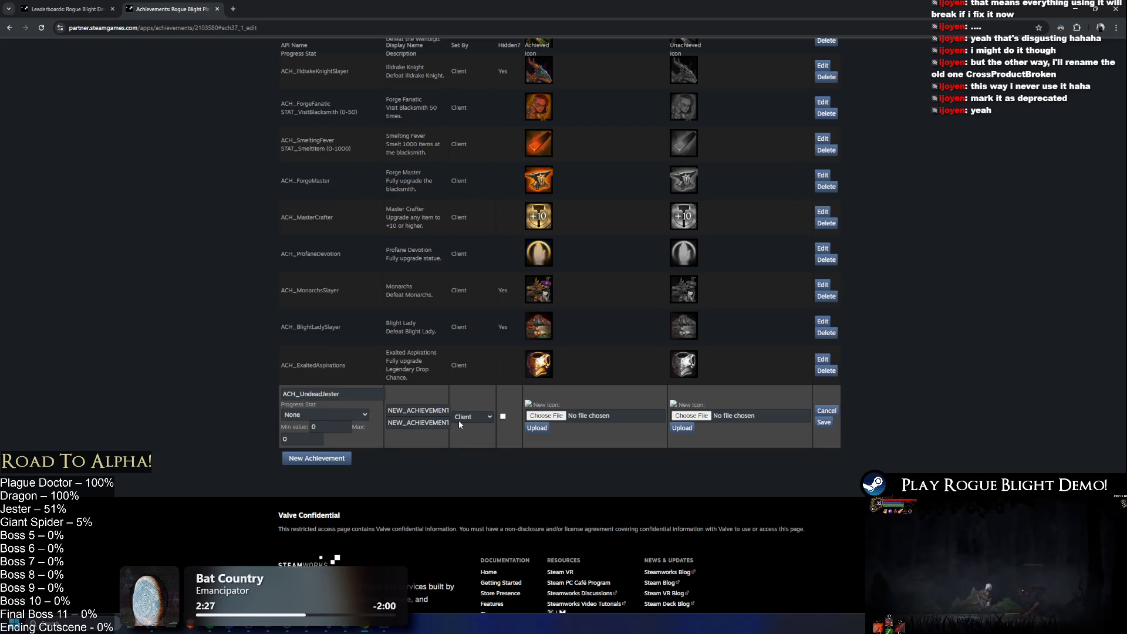
double_click(411, 409)
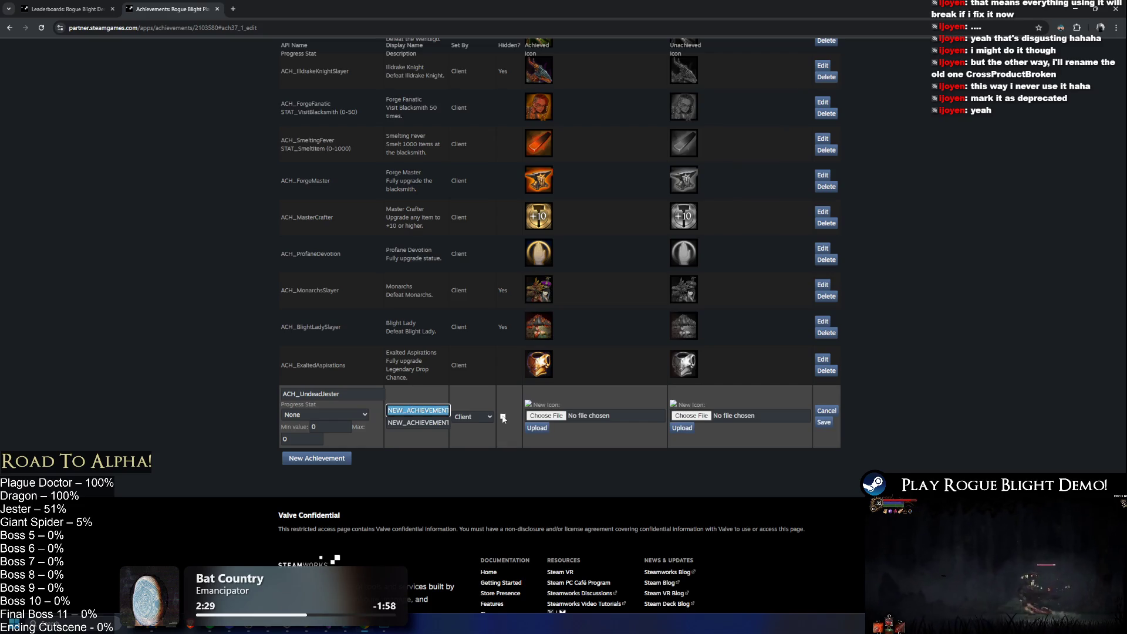
type("Undead Jester")
key("Tab")
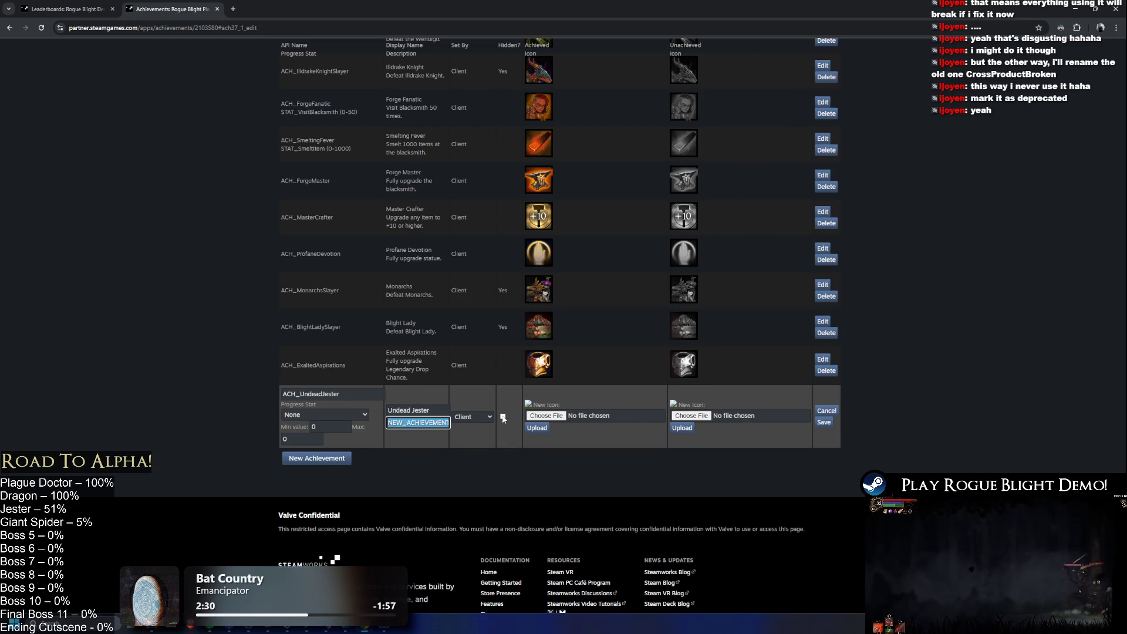
type("Defeat ")
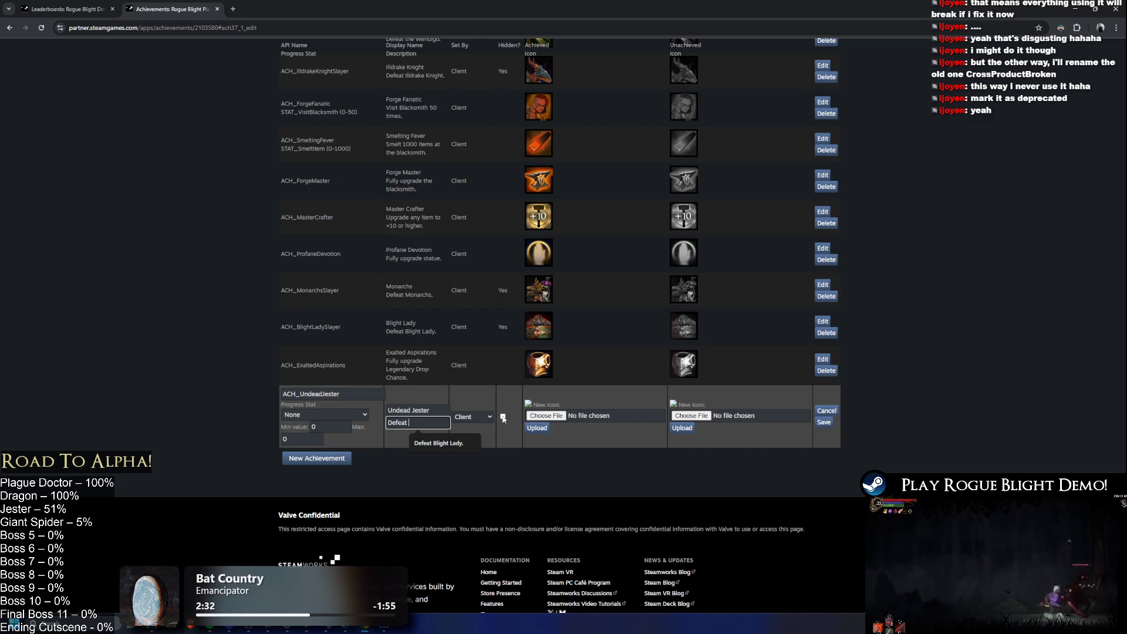
type("Undead Jester")
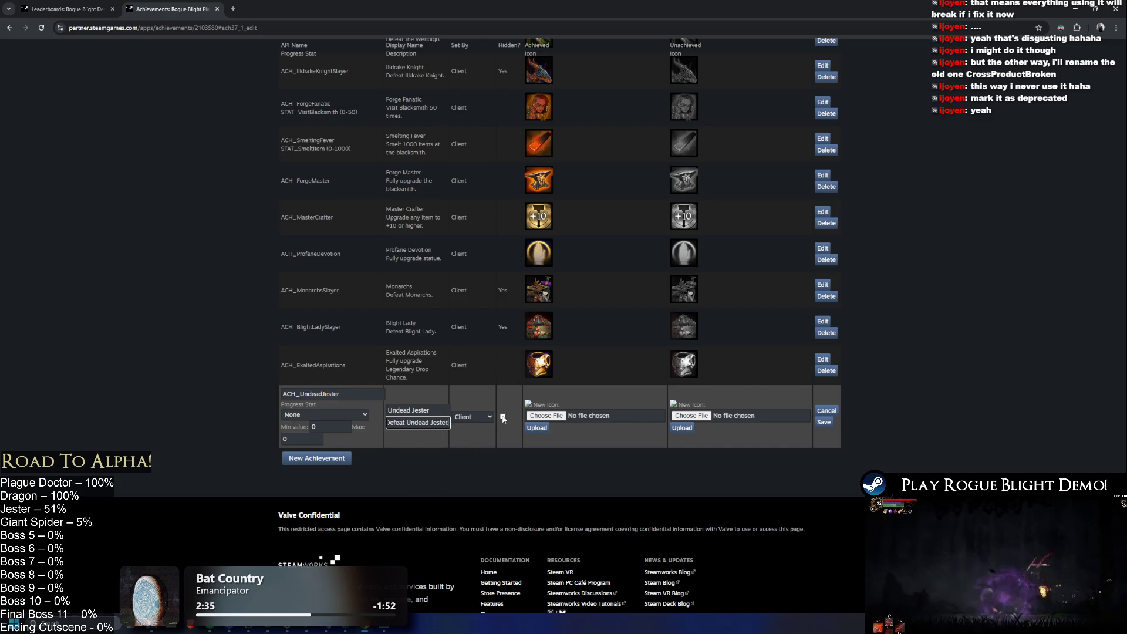
left_click(503, 417)
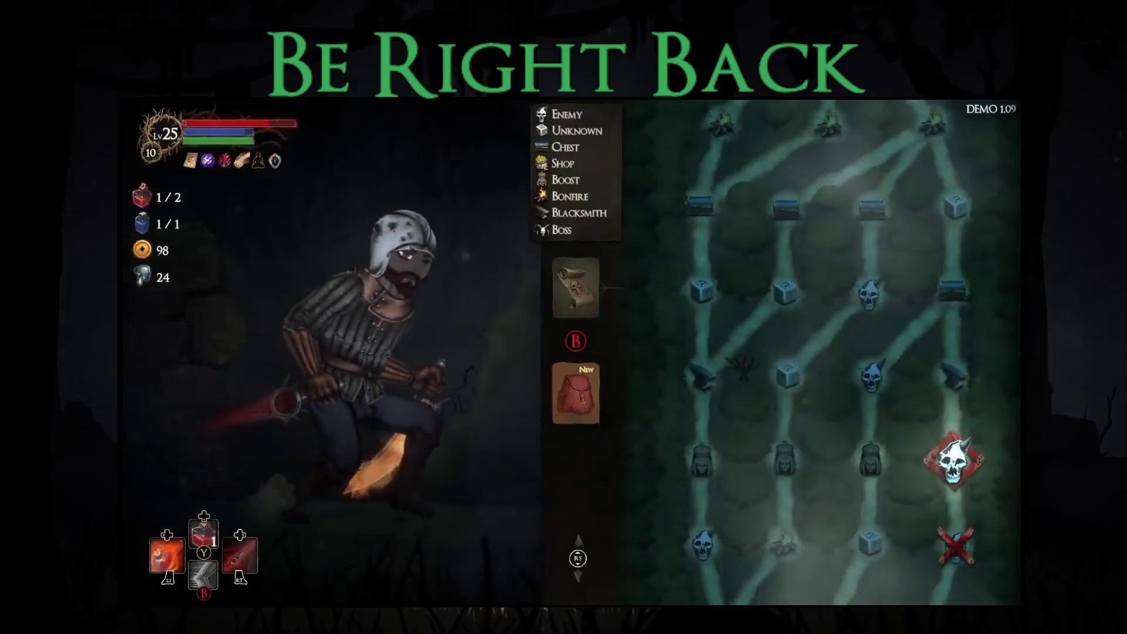
- Equip the Ice Dagger in Right Hand Slot 2, replacing the Fire Sword
key("Down")
key("Return")
key("Right")
key("Up")
key("Return")
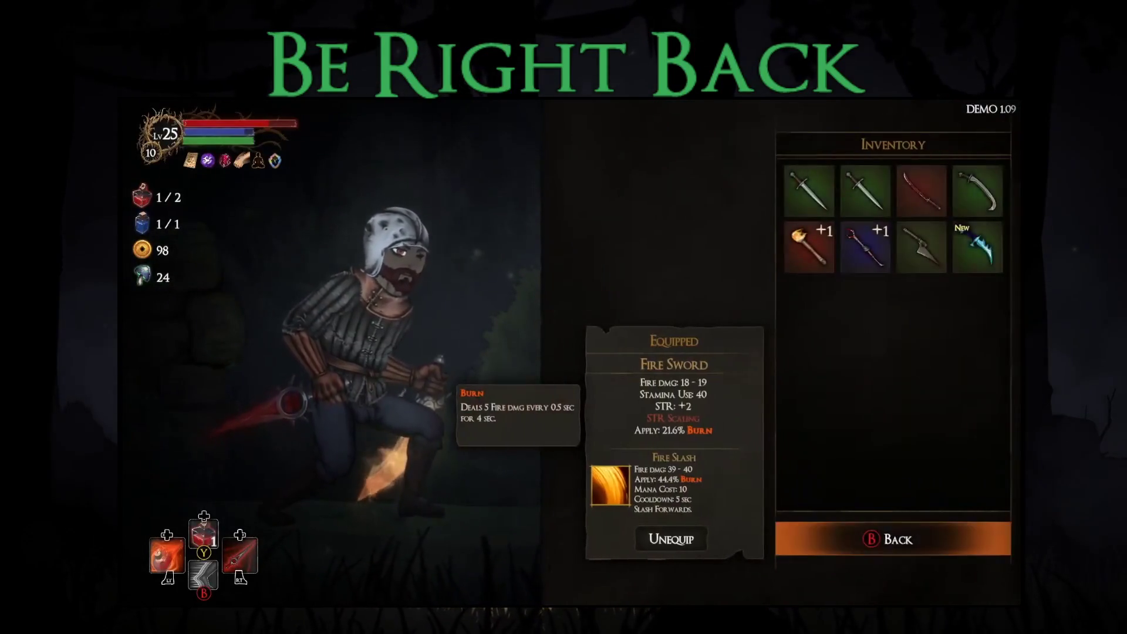
key("Right")
key("Return")
- Browse the other equipment slots, peeking at Left Hand Slot 1's inventory, ending on the gloves slot
key("Left")
key("Right")
key("Down")
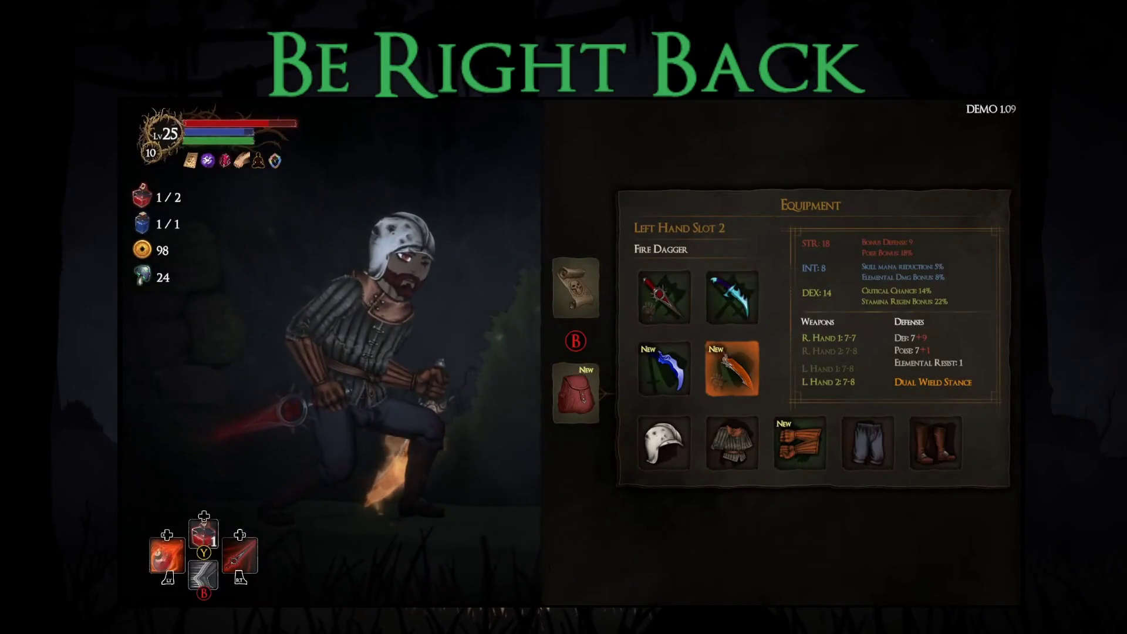
key("Left")
key("Return")
key("Escape")
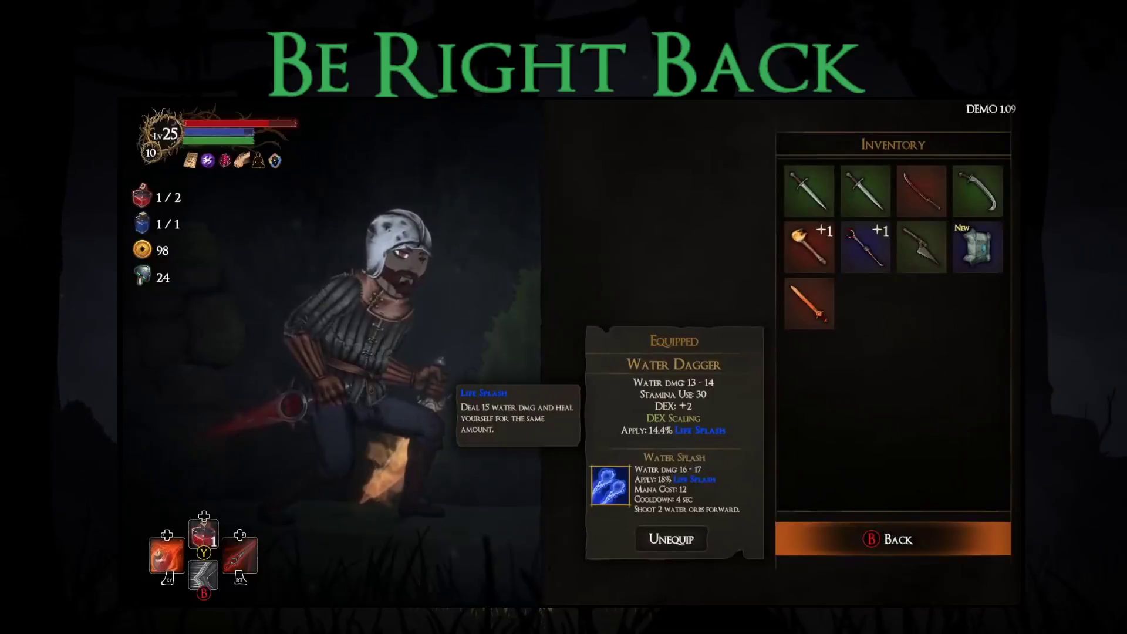
key("Right")
key("Down")
key("Right")
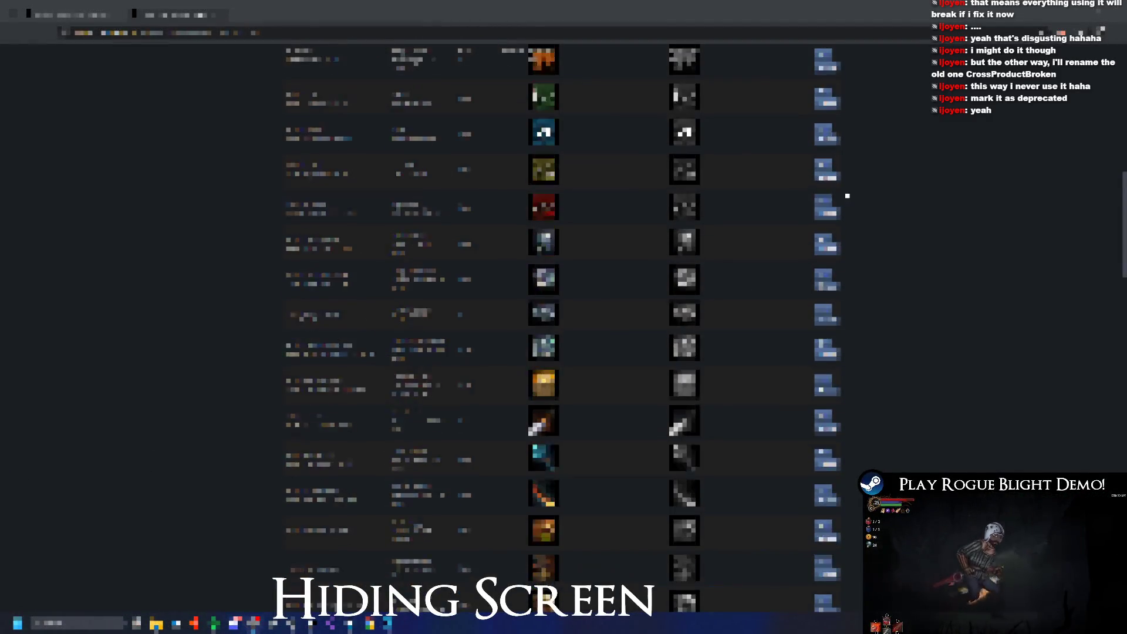
- Save the Undead Jester achievement and attach its achieved and unachieved icon images
scroll(949, 243, "down", 5)
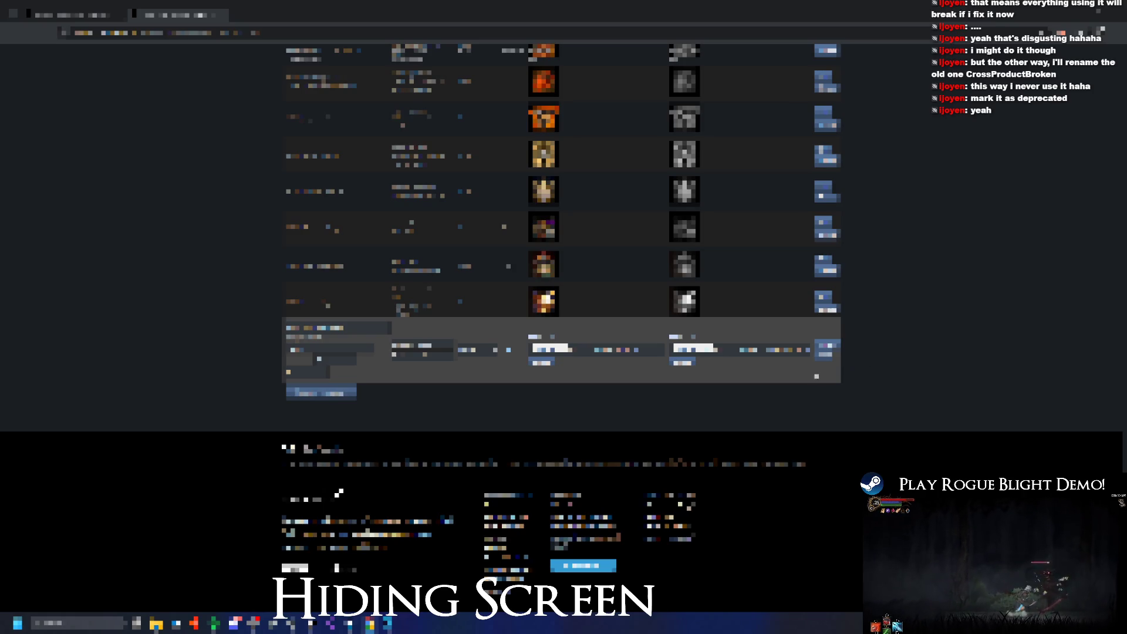
left_click(828, 352)
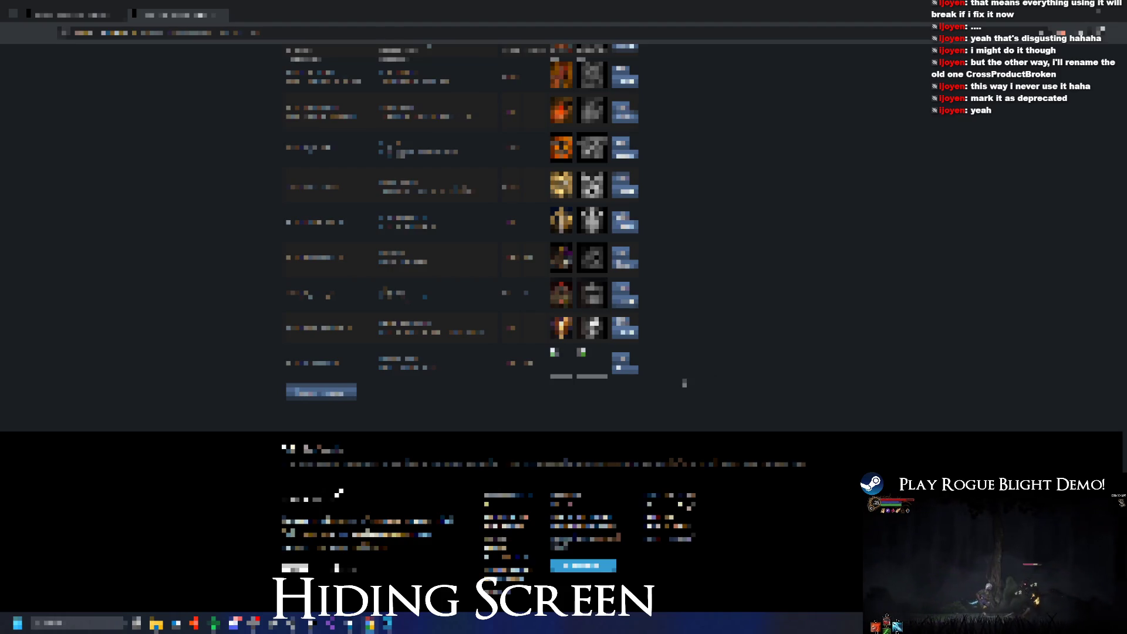
left_click(635, 358)
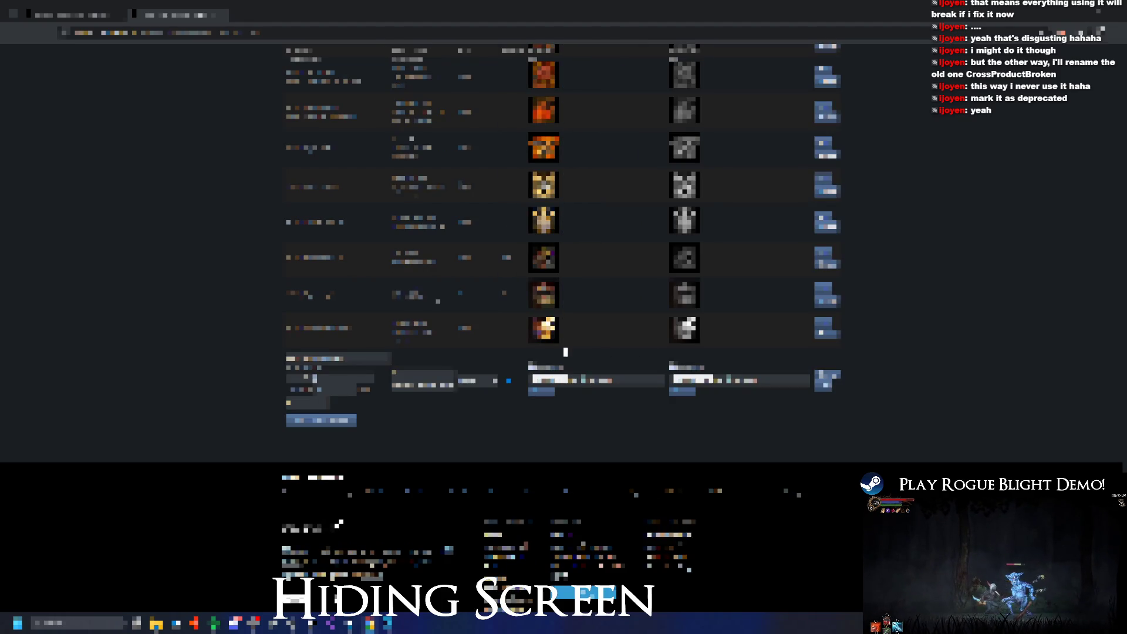
left_click(567, 380)
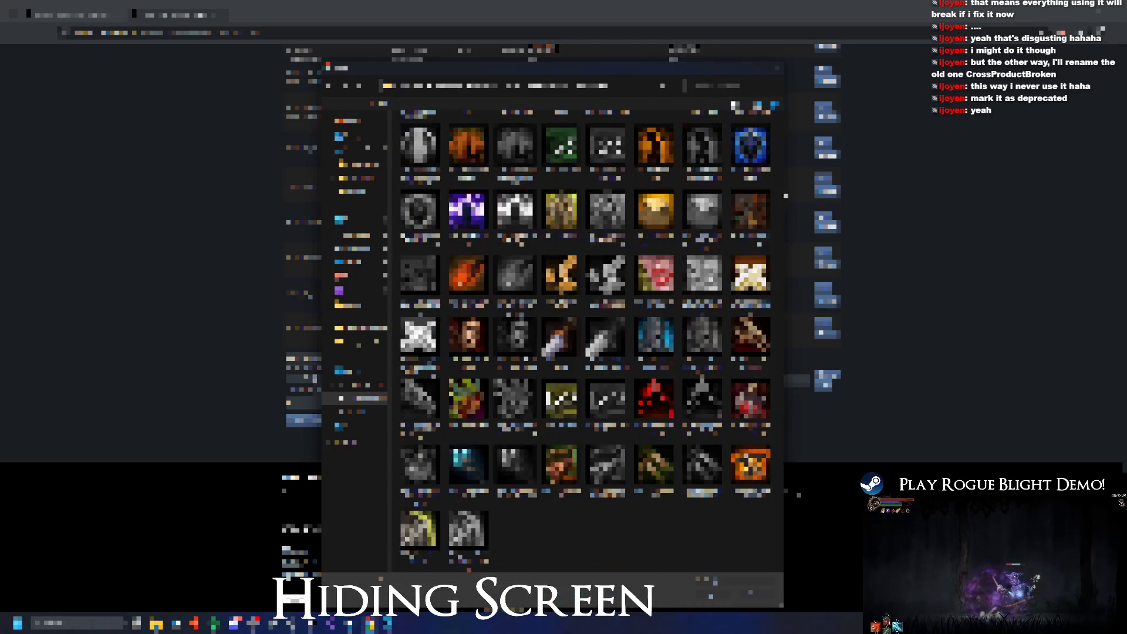
left_click(468, 405)
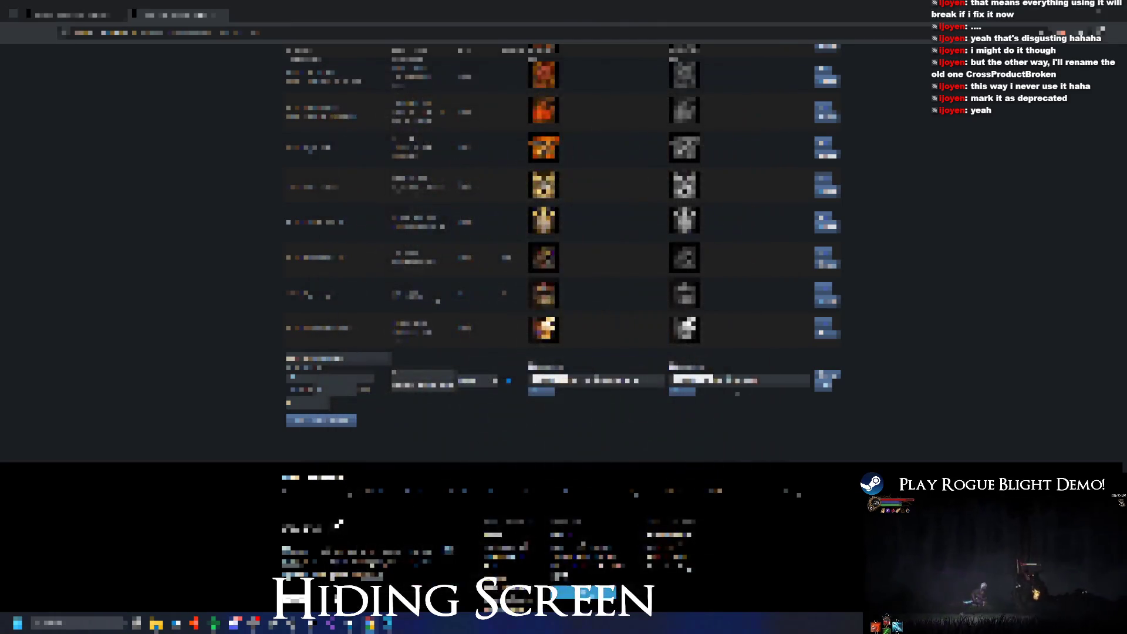
left_click(696, 381)
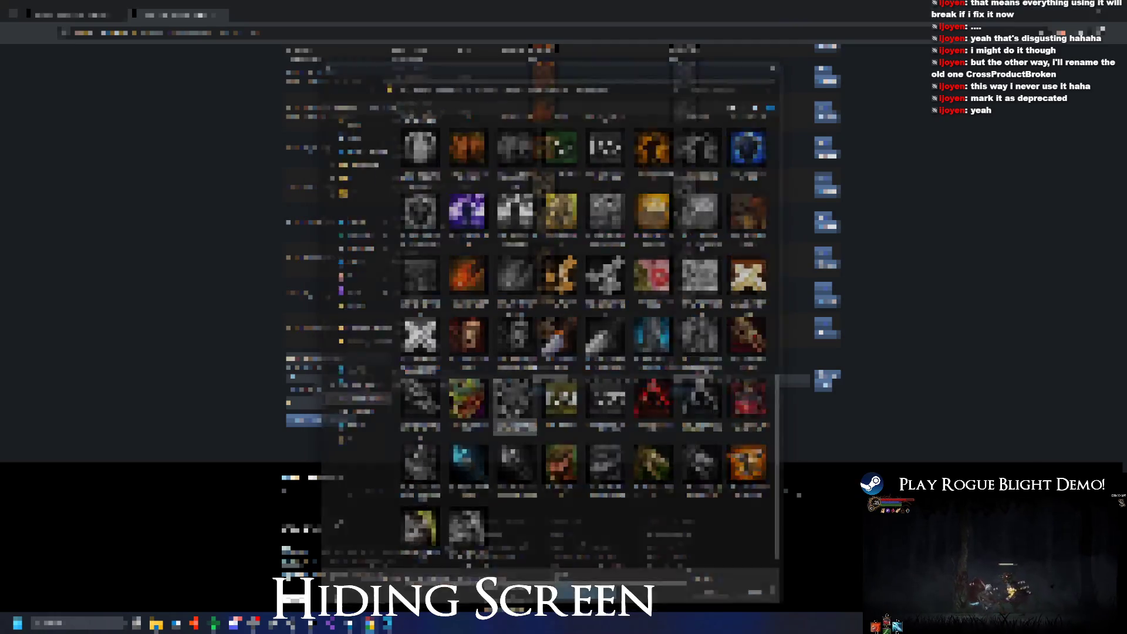
left_click(515, 405)
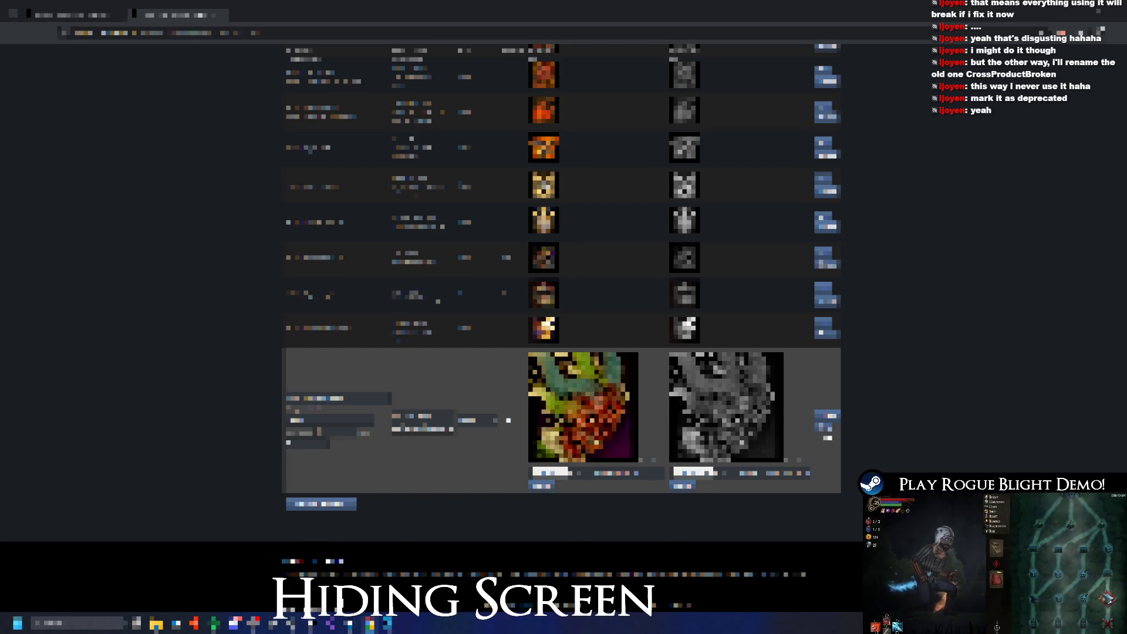
key("Return")
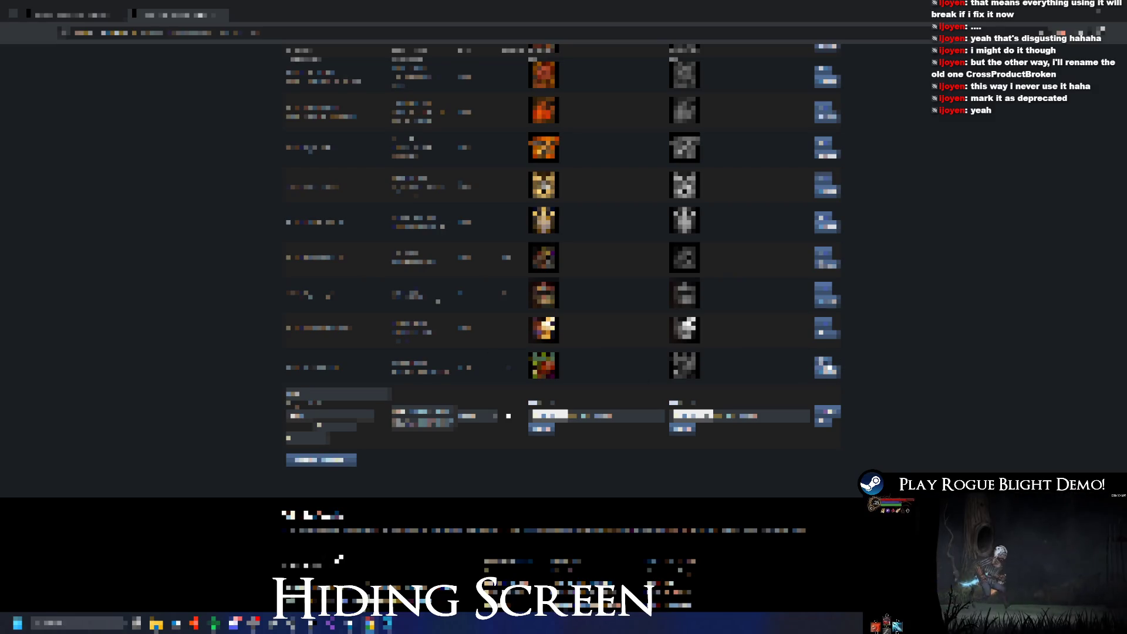
- Reopen the last achievement, append 'ing' to its field, and save it
left_click(828, 367)
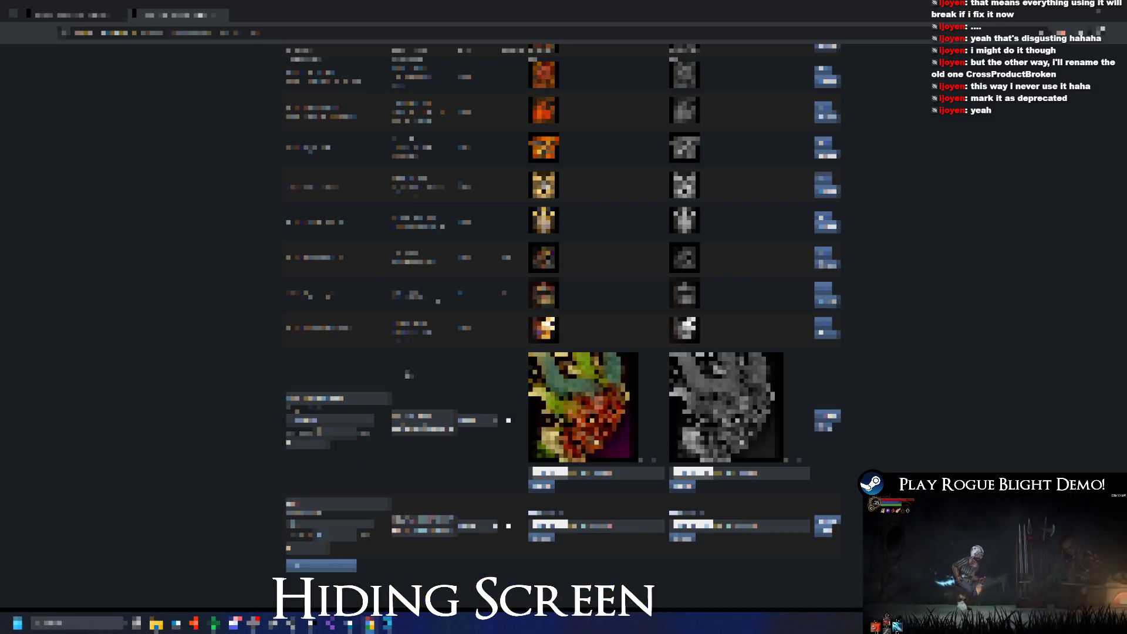
type("ing")
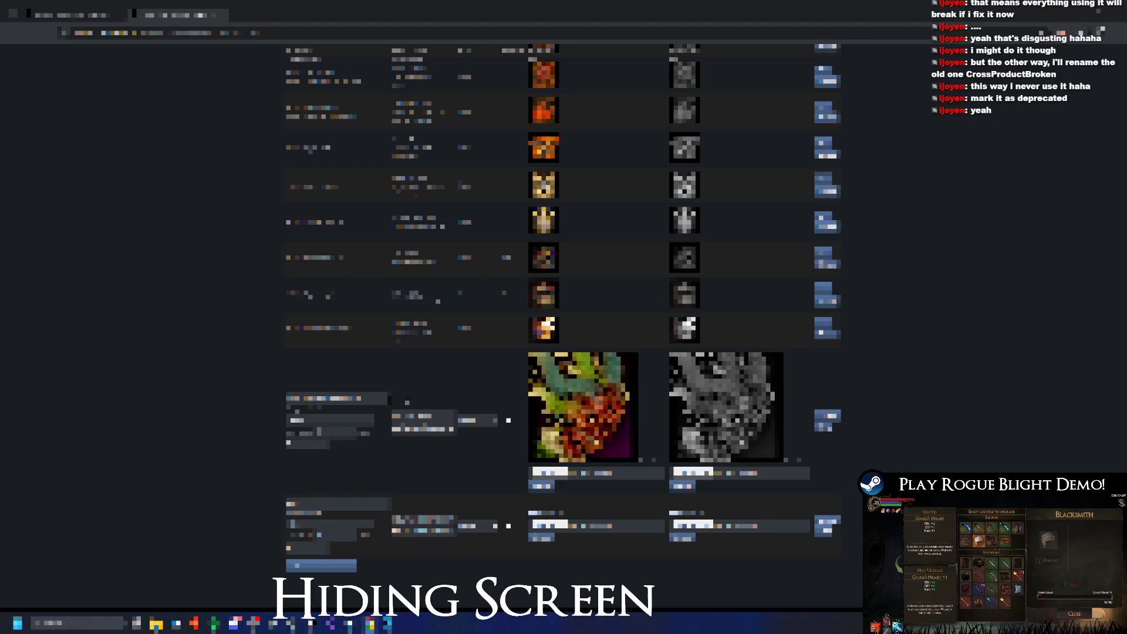
left_click(825, 430)
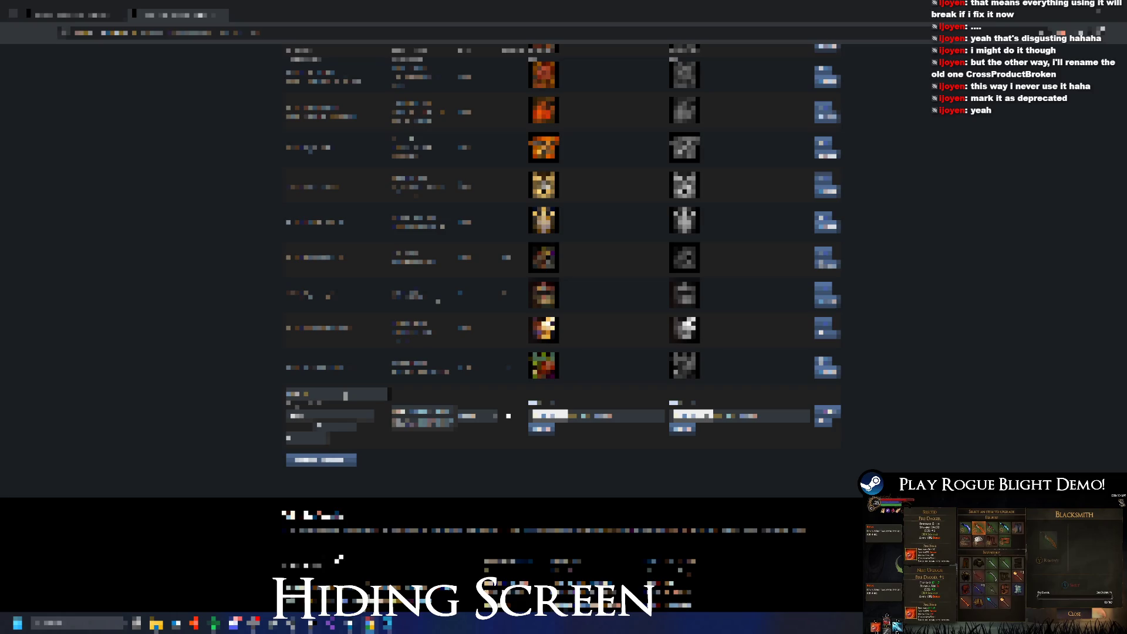
- Type 'ingingness' in the new entry, set the next field to 10, and add it to the table
type("inging")
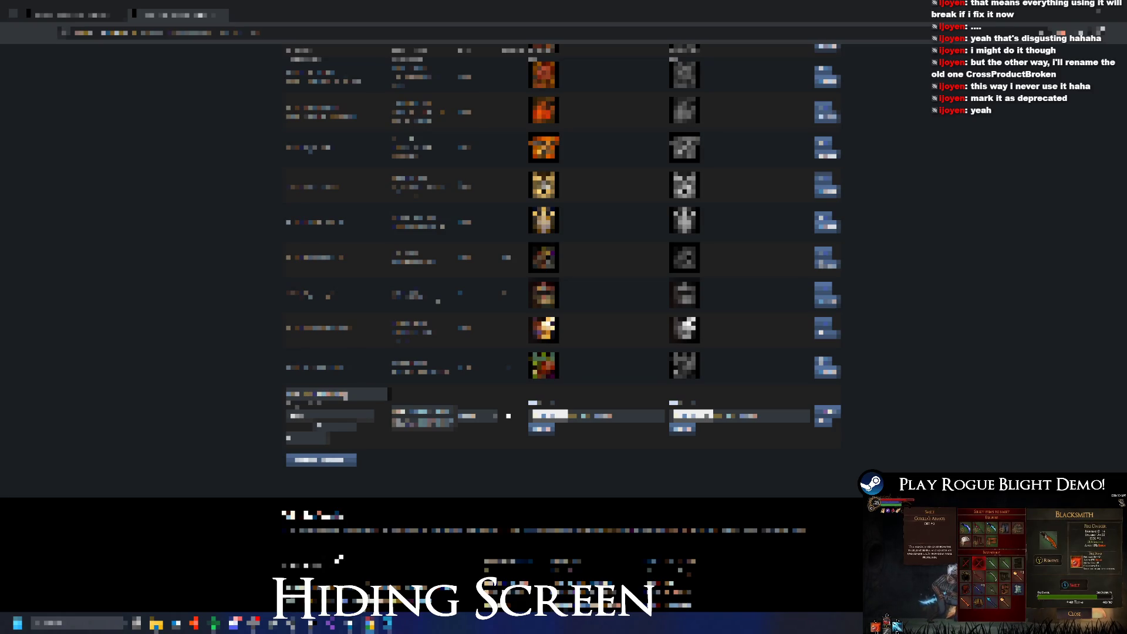
type("ness")
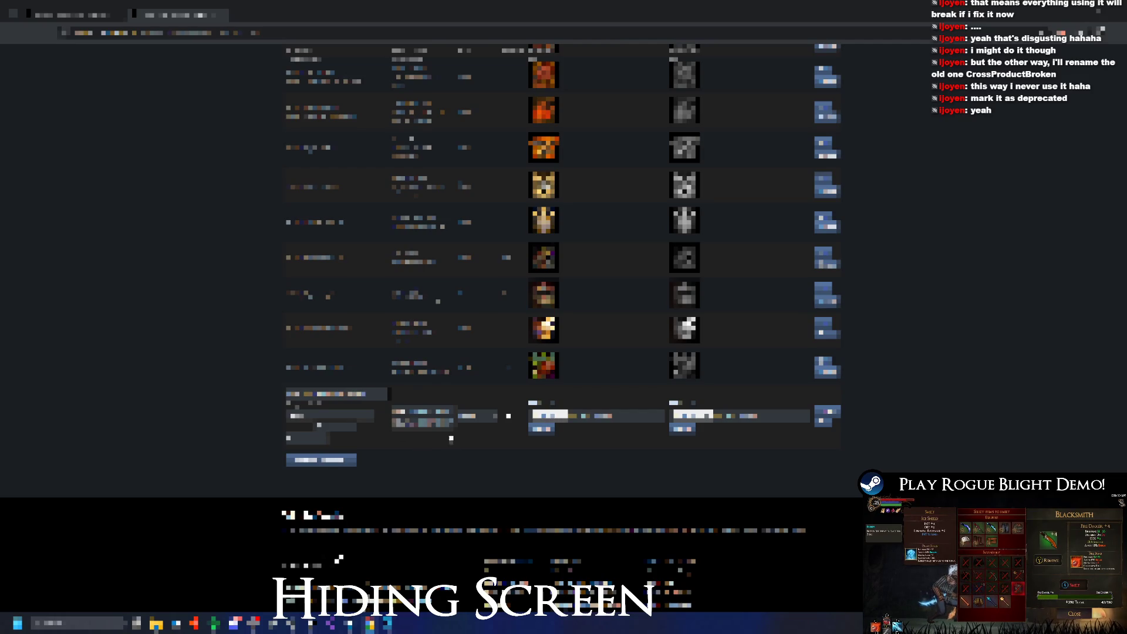
left_click(454, 412)
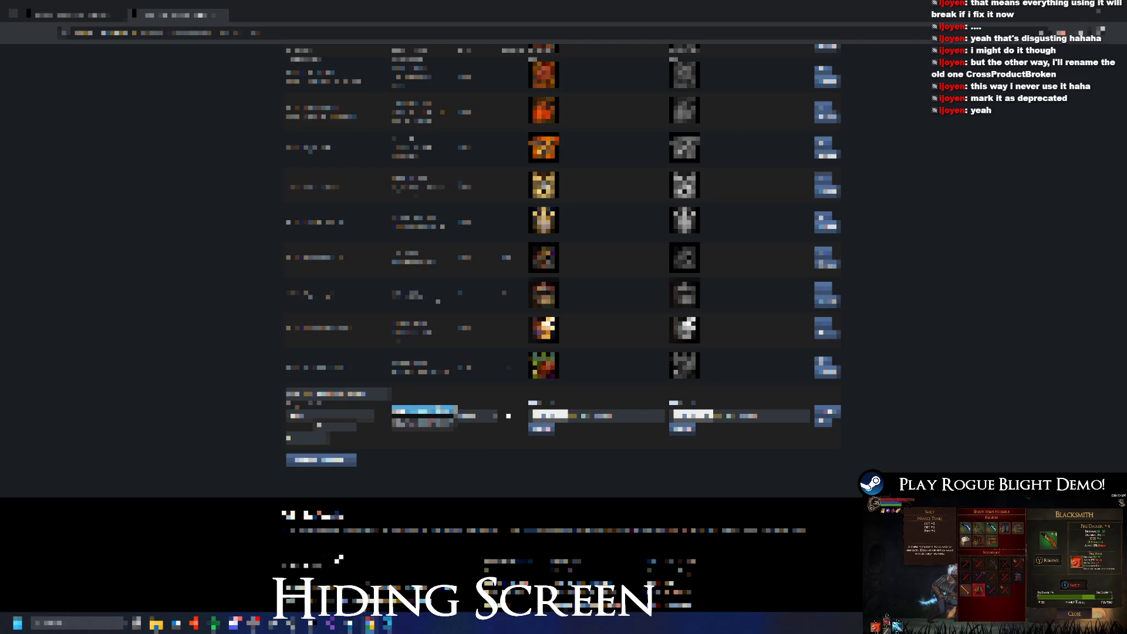
type("10")
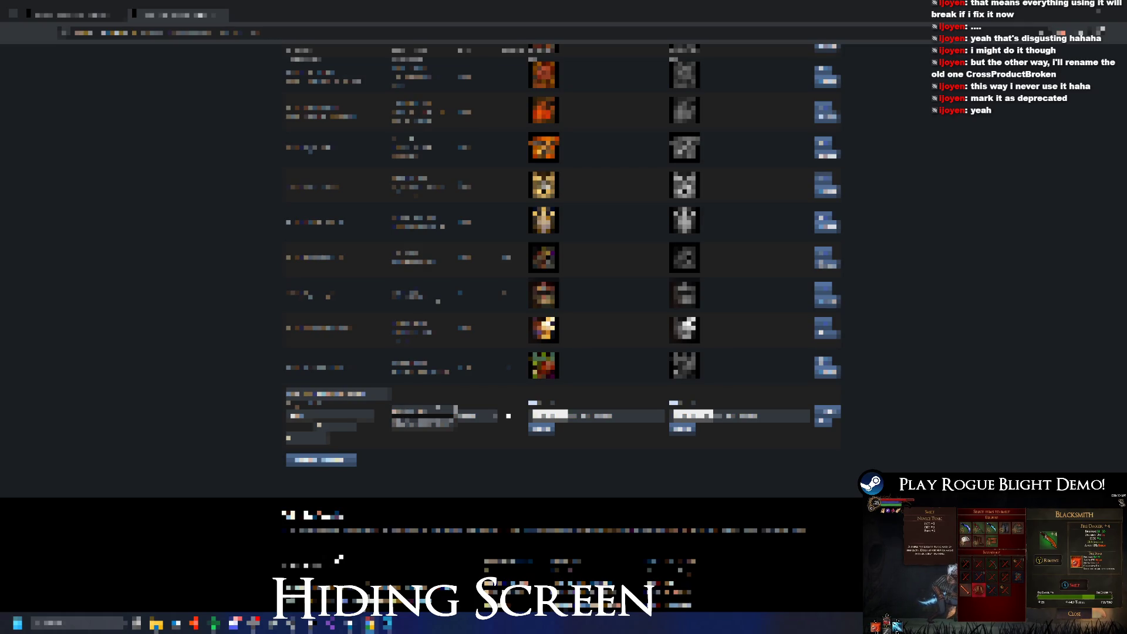
key("ctrl+a")
key("BackSpace")
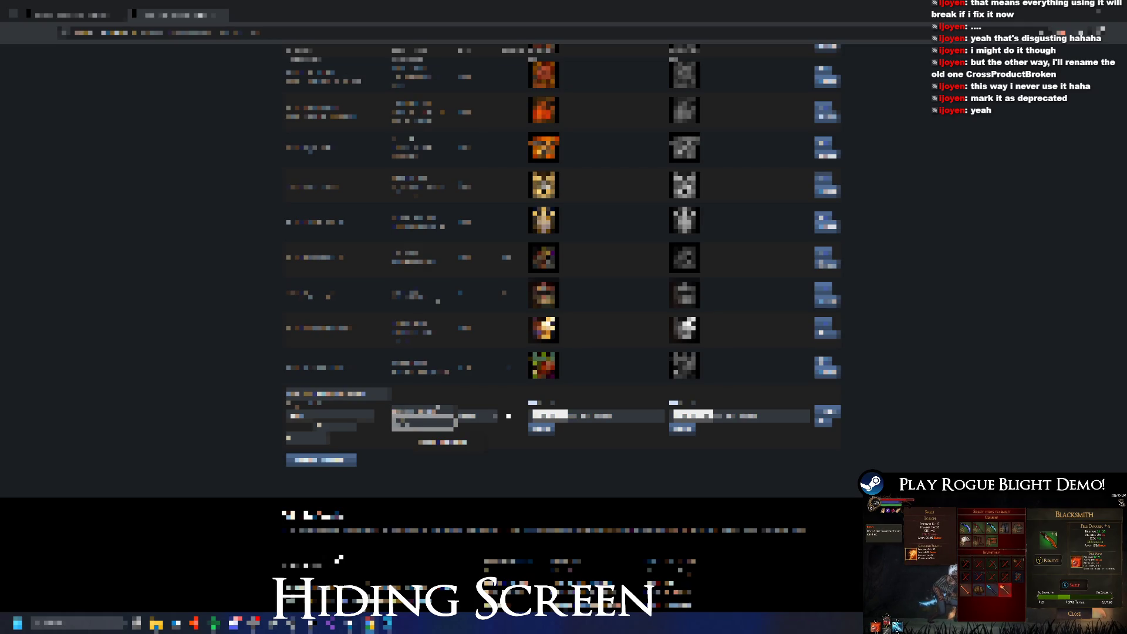
type("10")
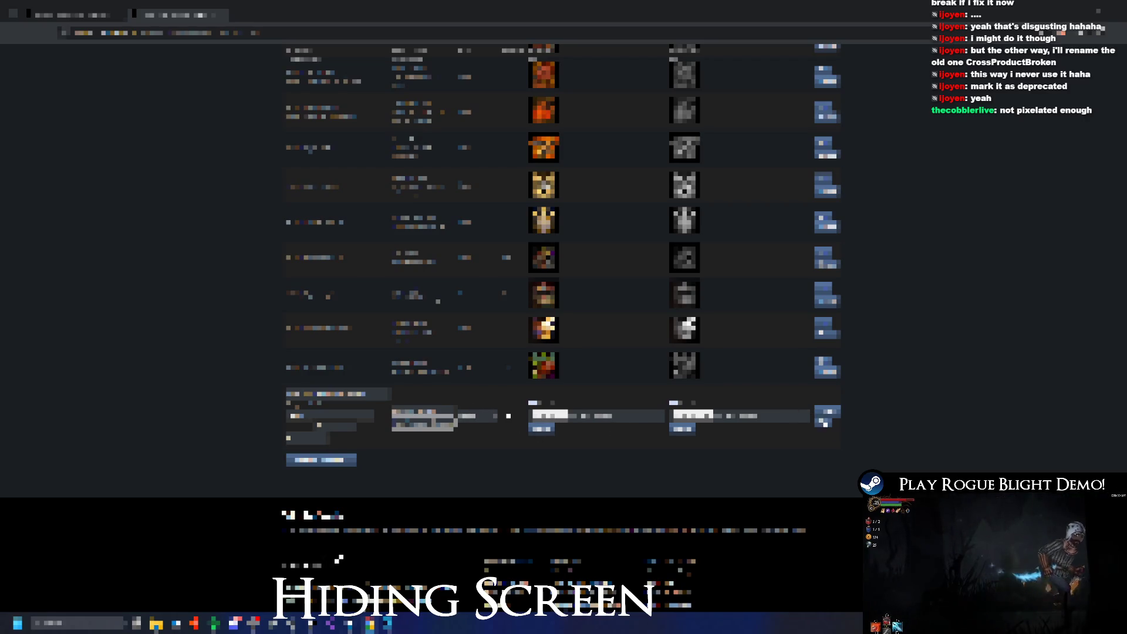
left_click(825, 421)
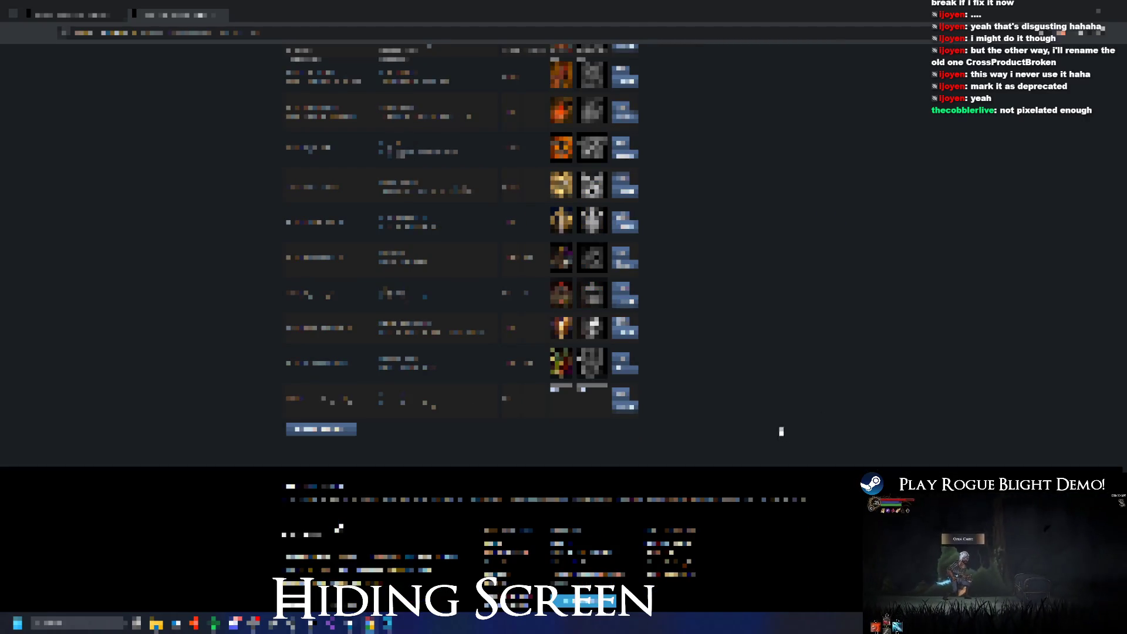
- Give the newest achievement the colour and greyscale claw icons and save it
left_click(620, 410)
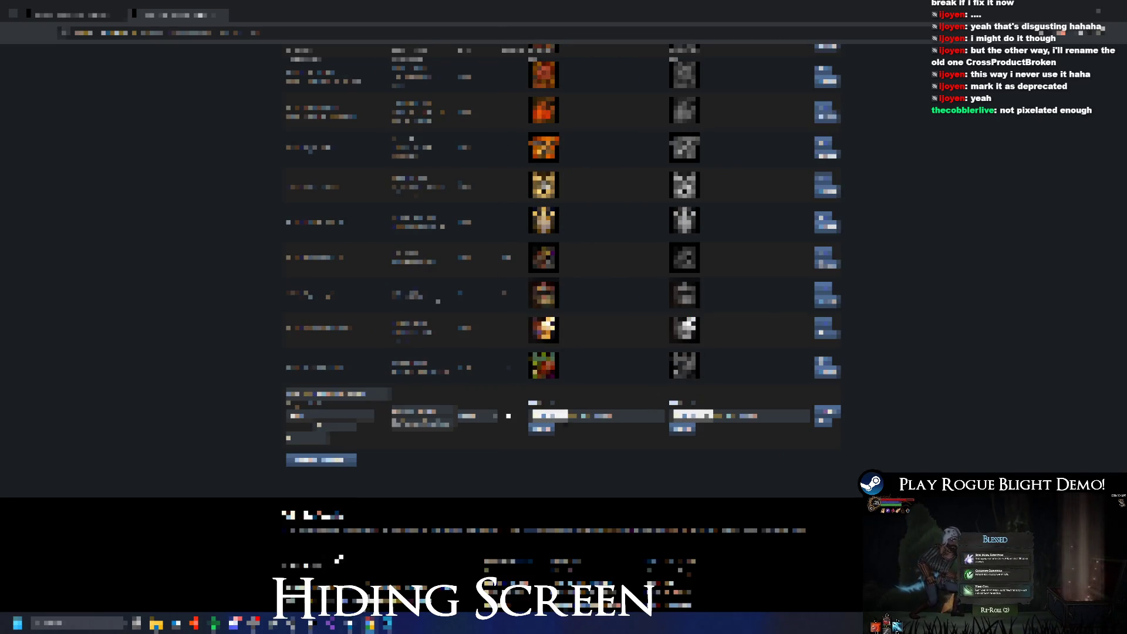
left_click(549, 415)
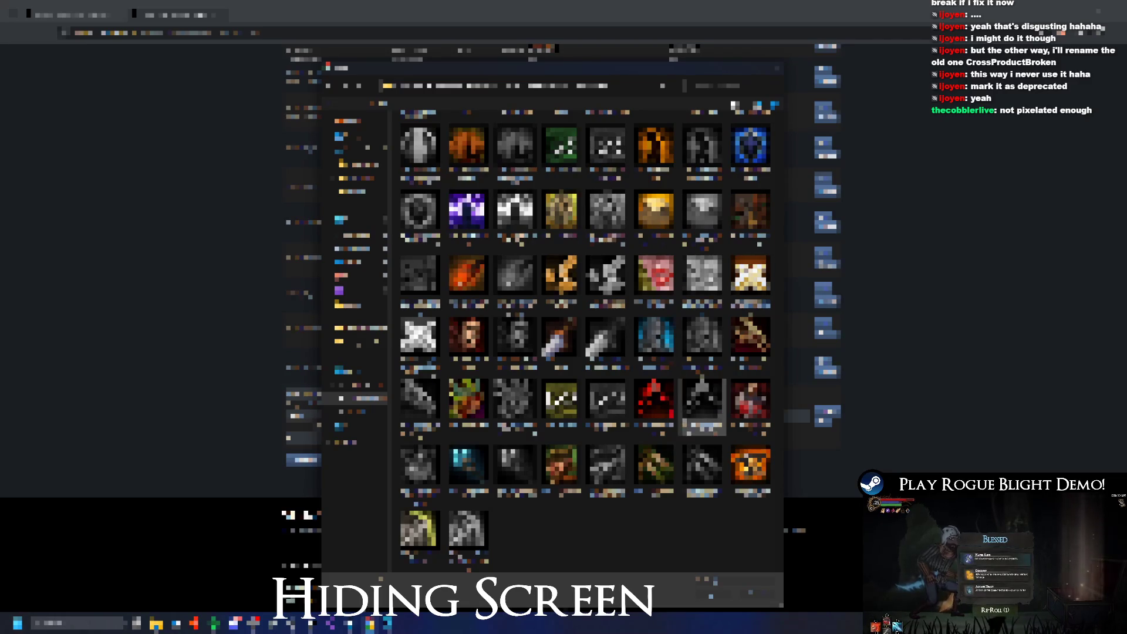
left_click(750, 336)
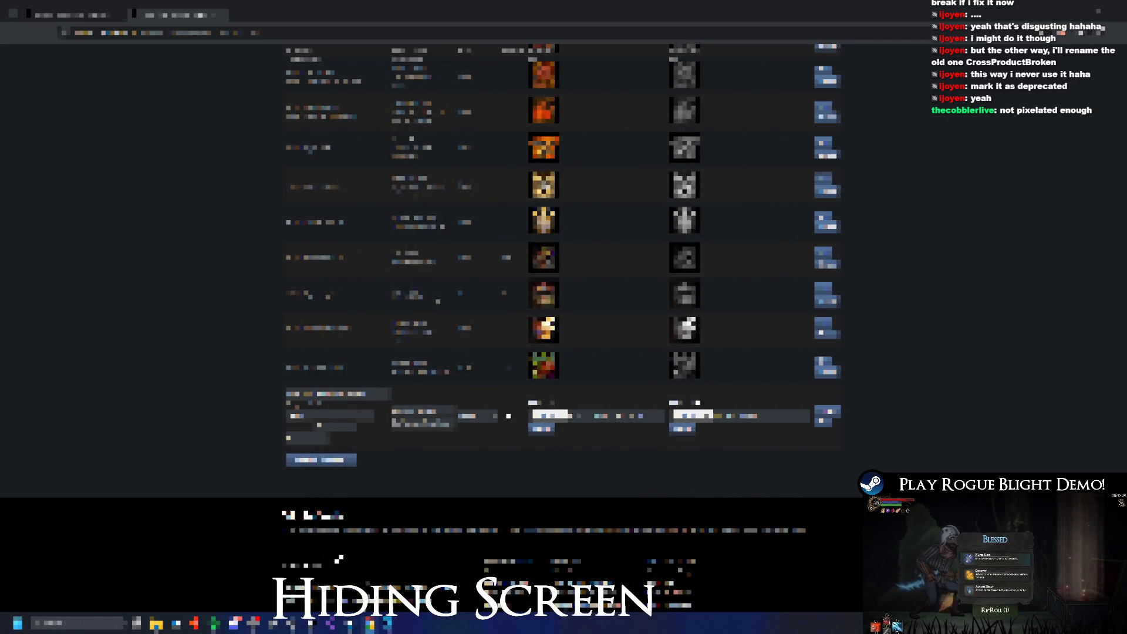
left_click(691, 416)
scroll(688, 363, "down", 3)
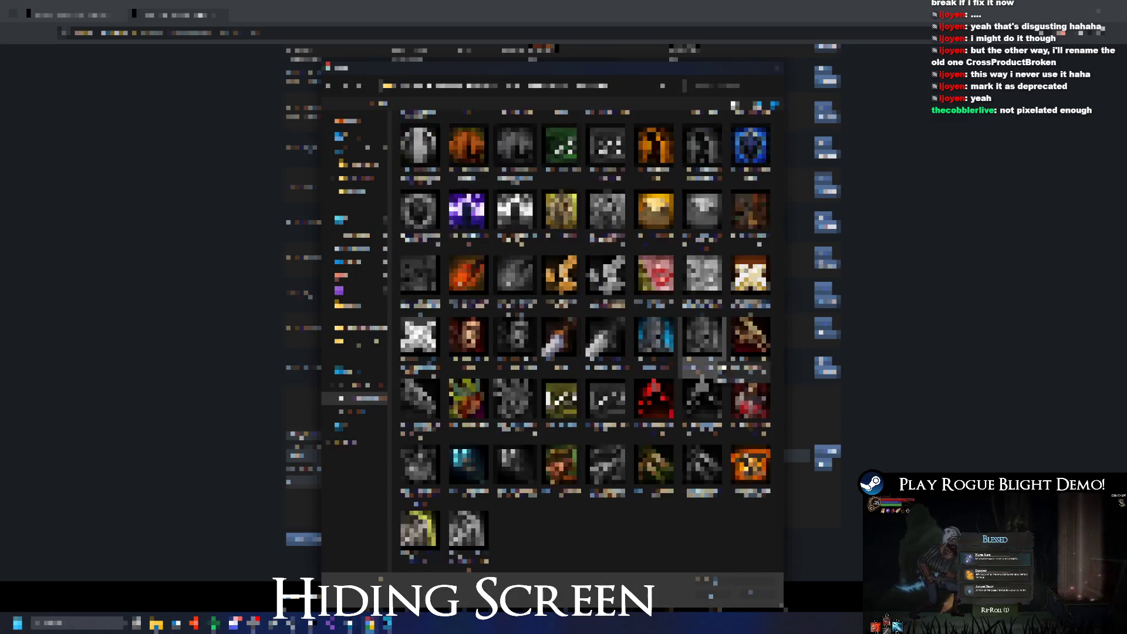
left_click(679, 495)
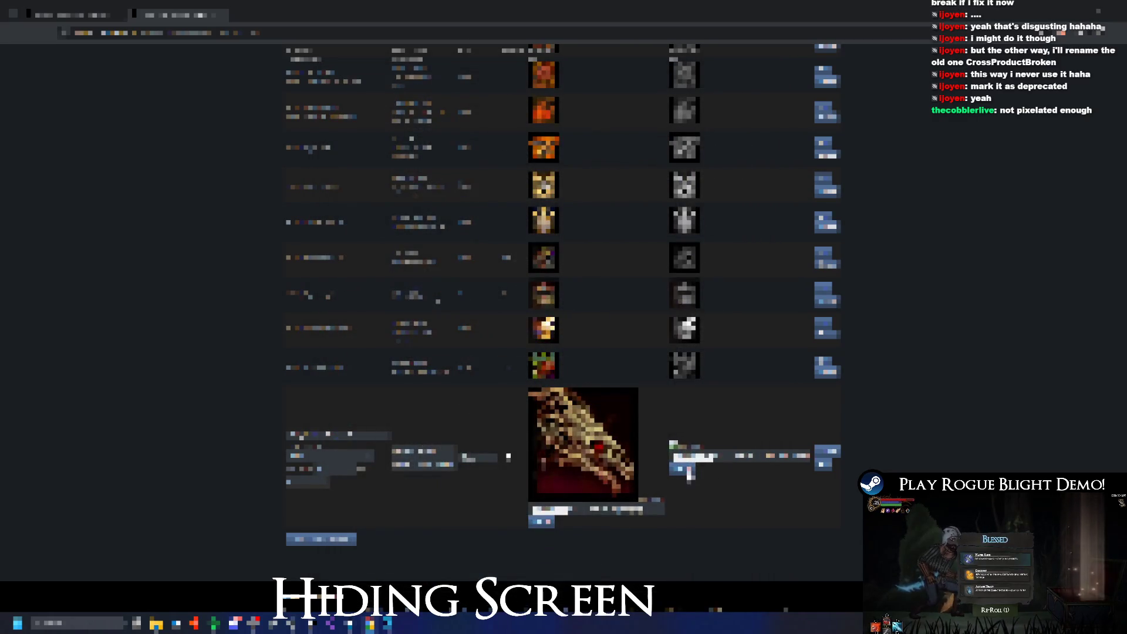
left_click(691, 472)
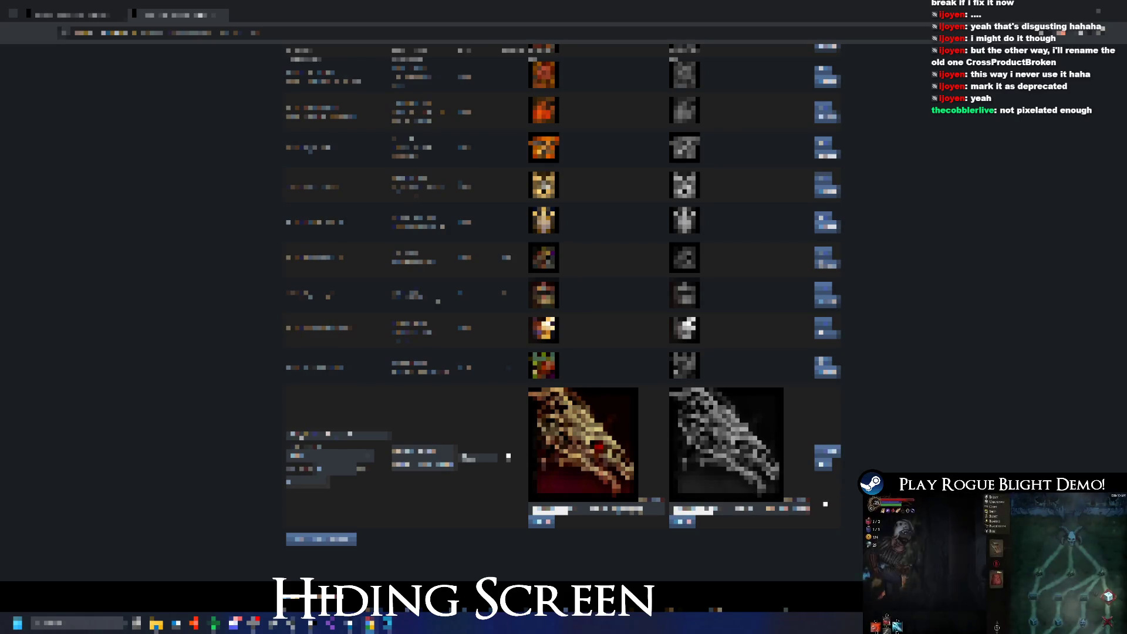
left_click(832, 470)
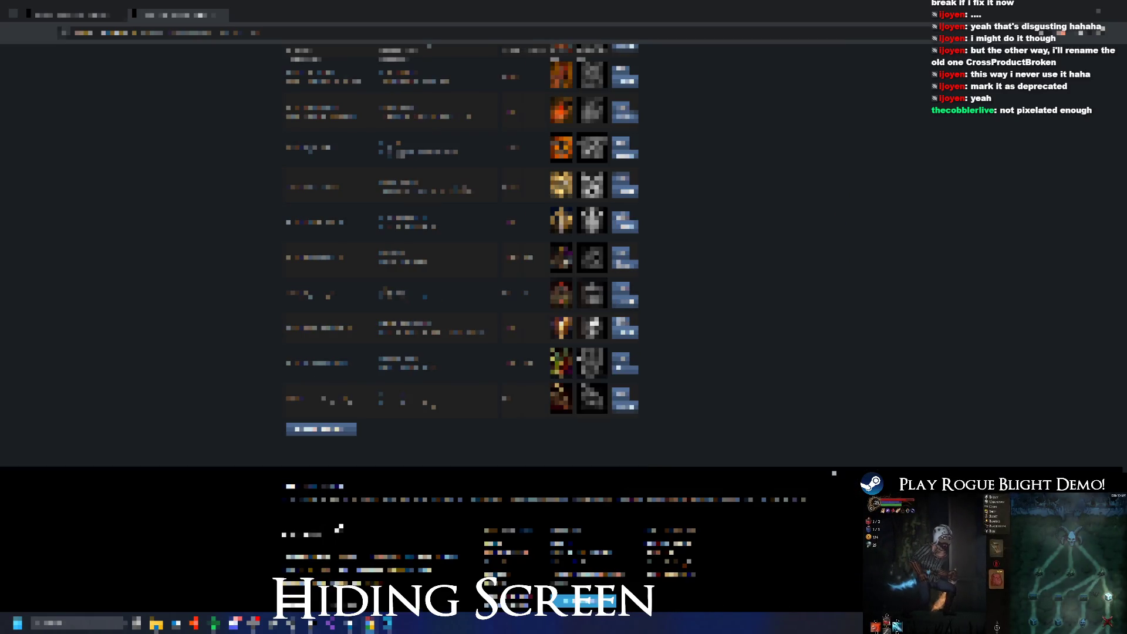
- Start another new achievement entry and preview the claw achievement's icons at full size
left_click(341, 433)
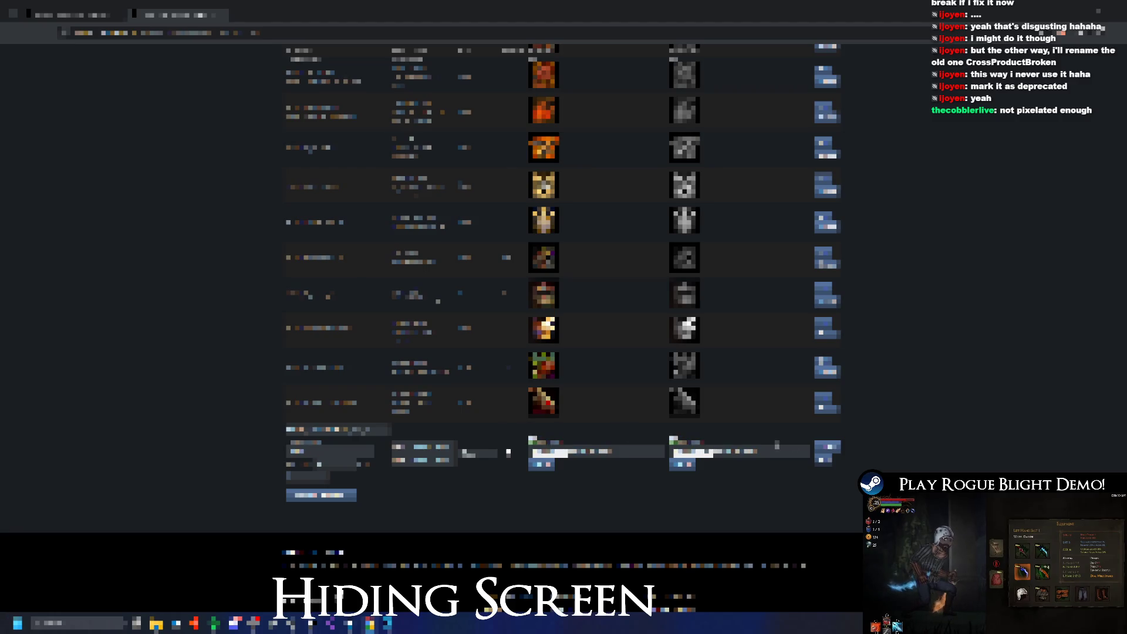
left_click(543, 402)
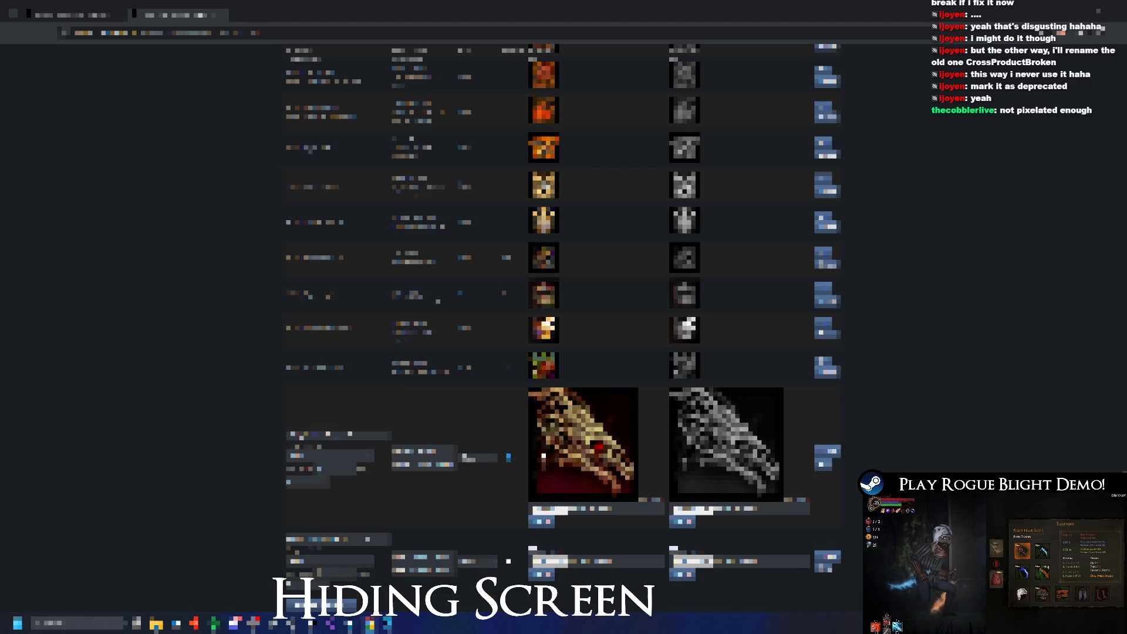
left_click(581, 470)
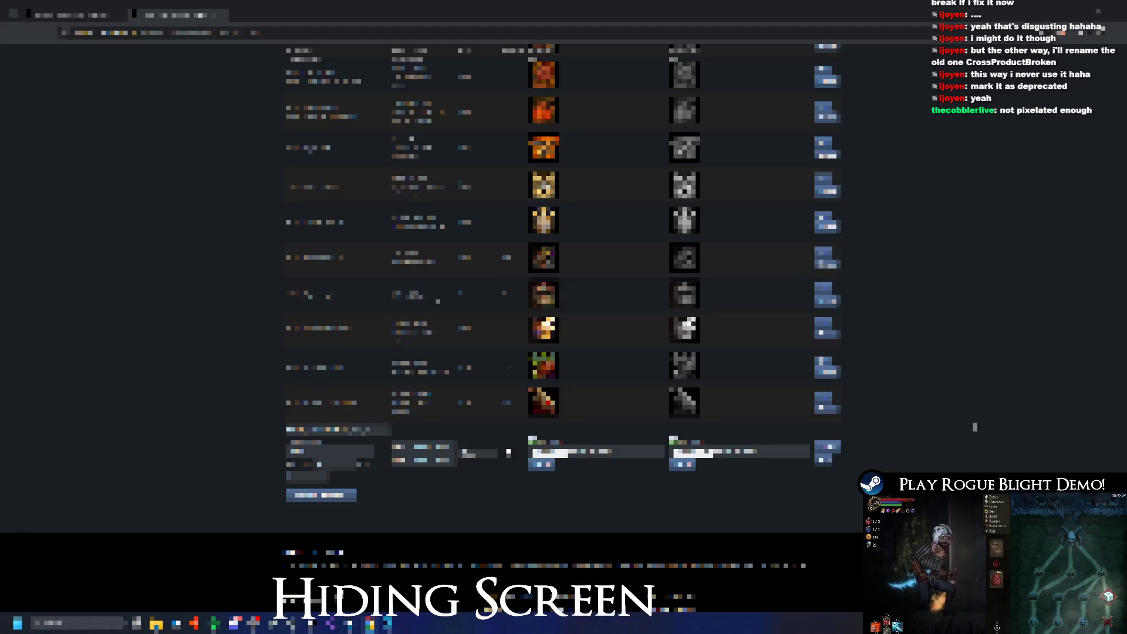
- Type 'ed' in the new achievement's first field and set the next field to the suggested value
left_click(389, 425)
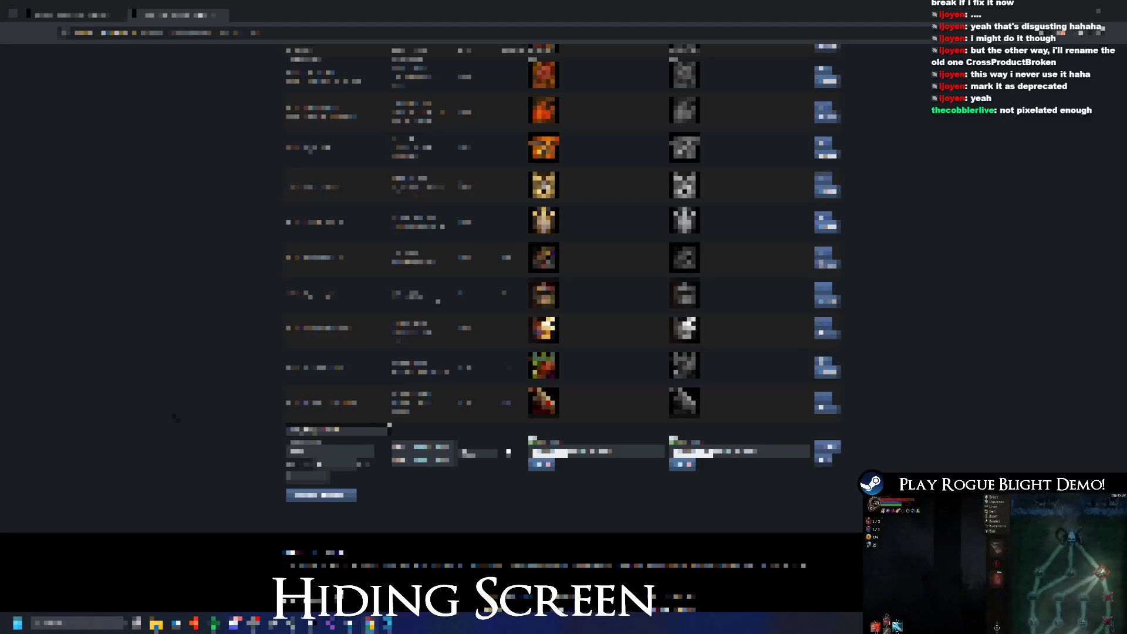
type("ed")
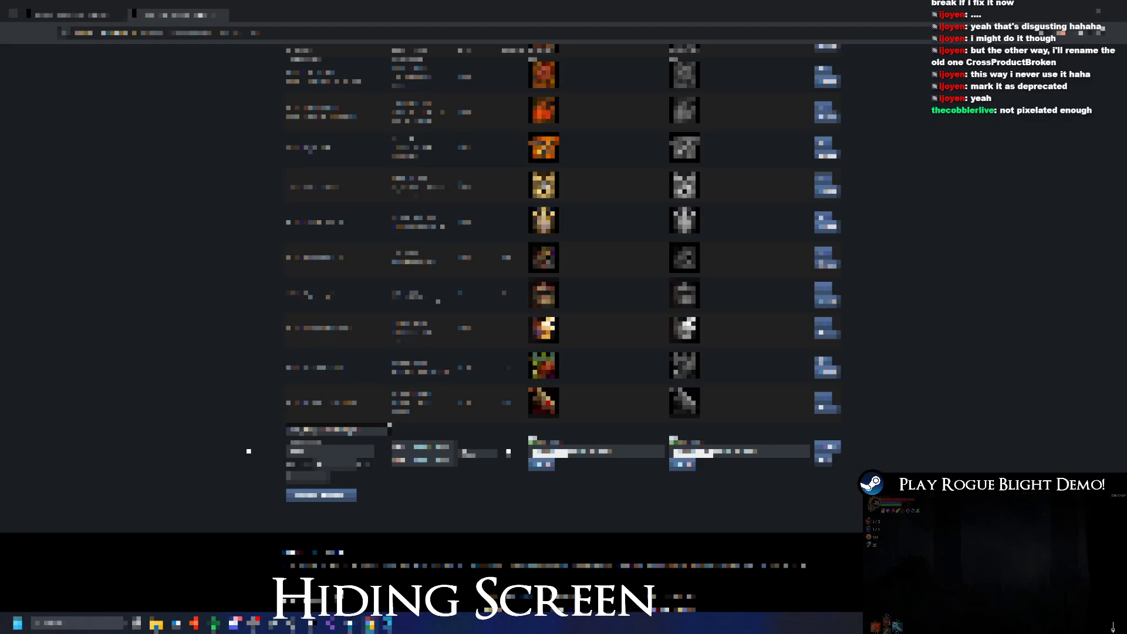
left_click(423, 453)
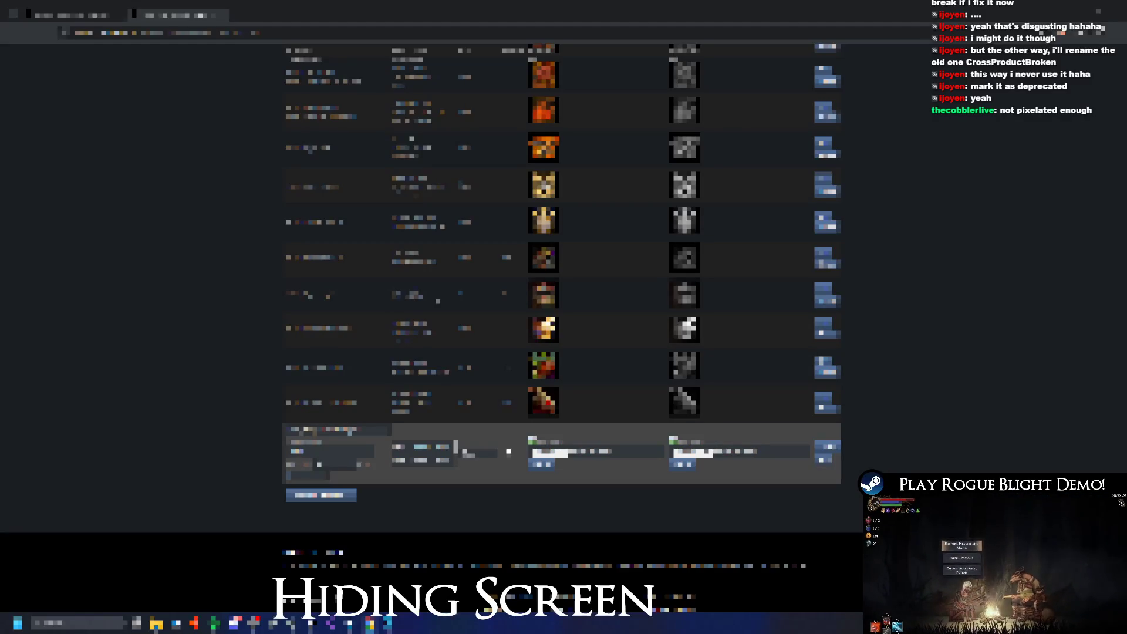
key("ctrl+a")
type("1 0")
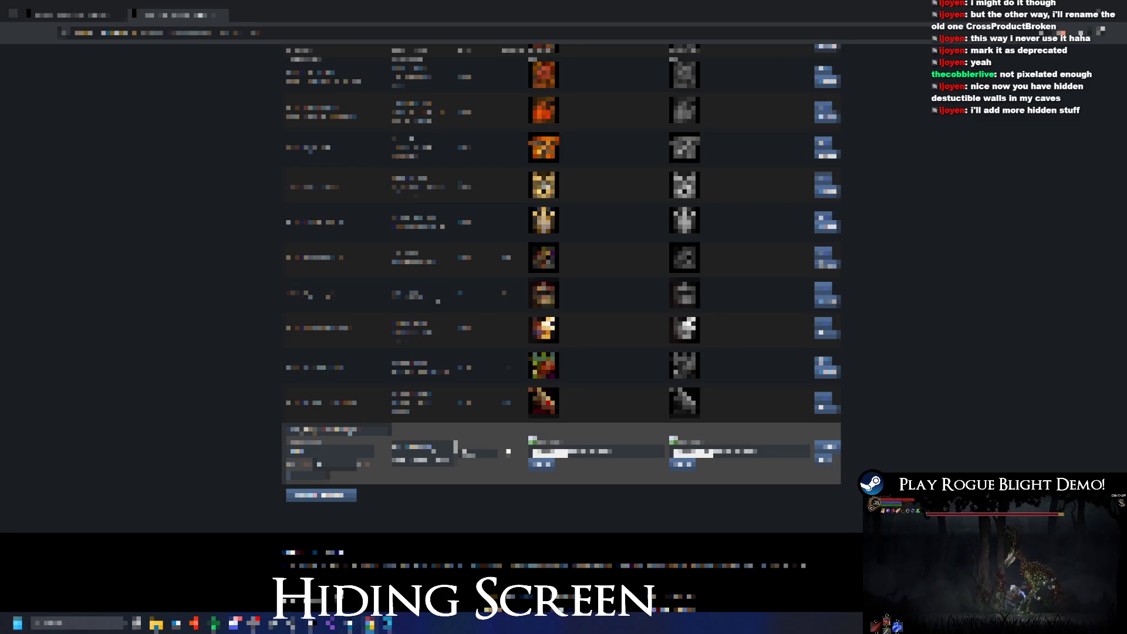
left_click(423, 455)
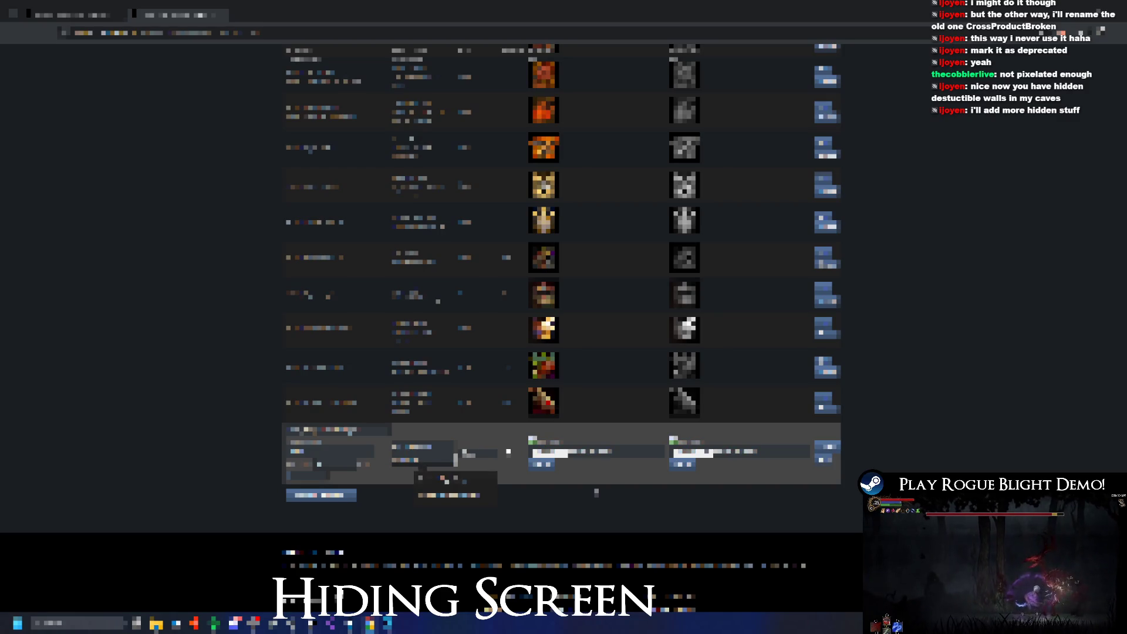
key("Return")
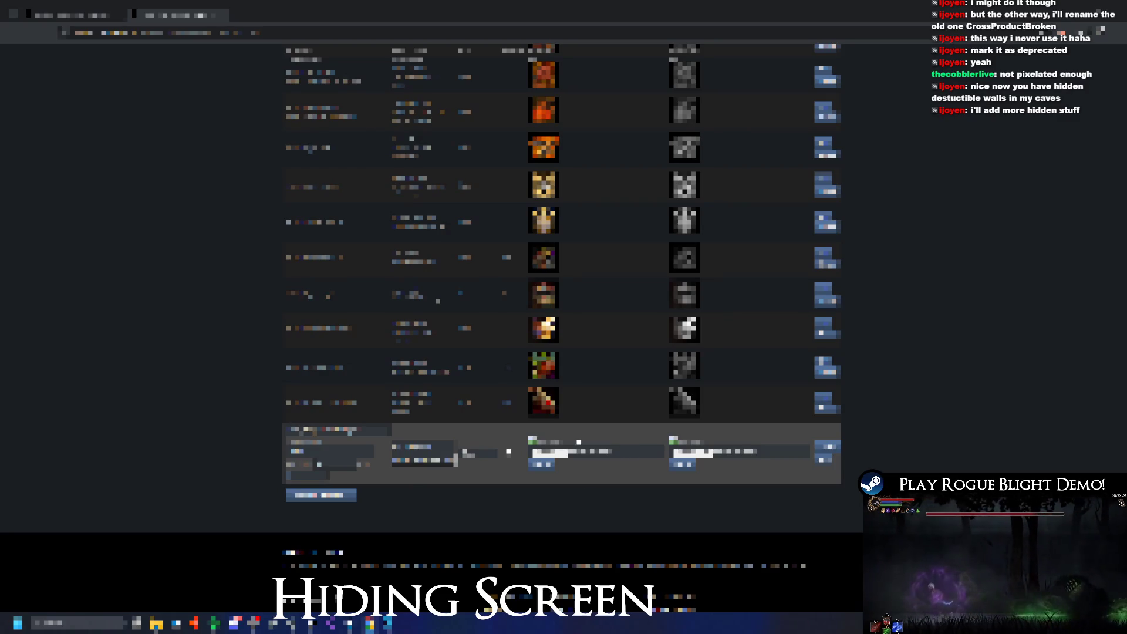
- Enable the achievement's option, save it, then reopen it to bring up the icon image choices
left_click(508, 453)
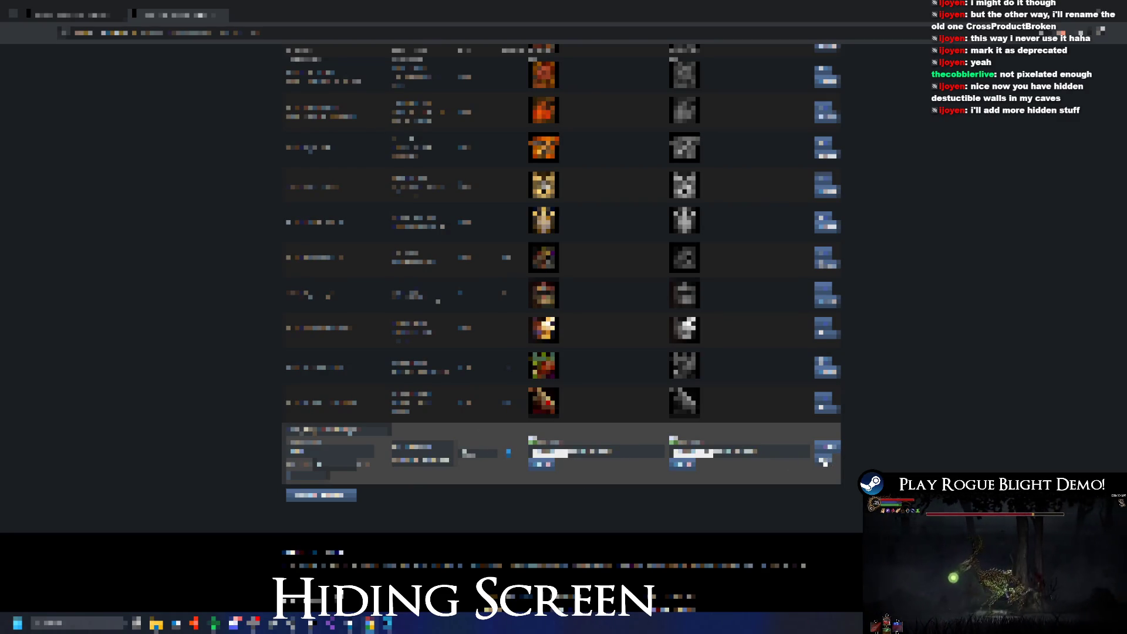
left_click(791, 462)
left_click(624, 439)
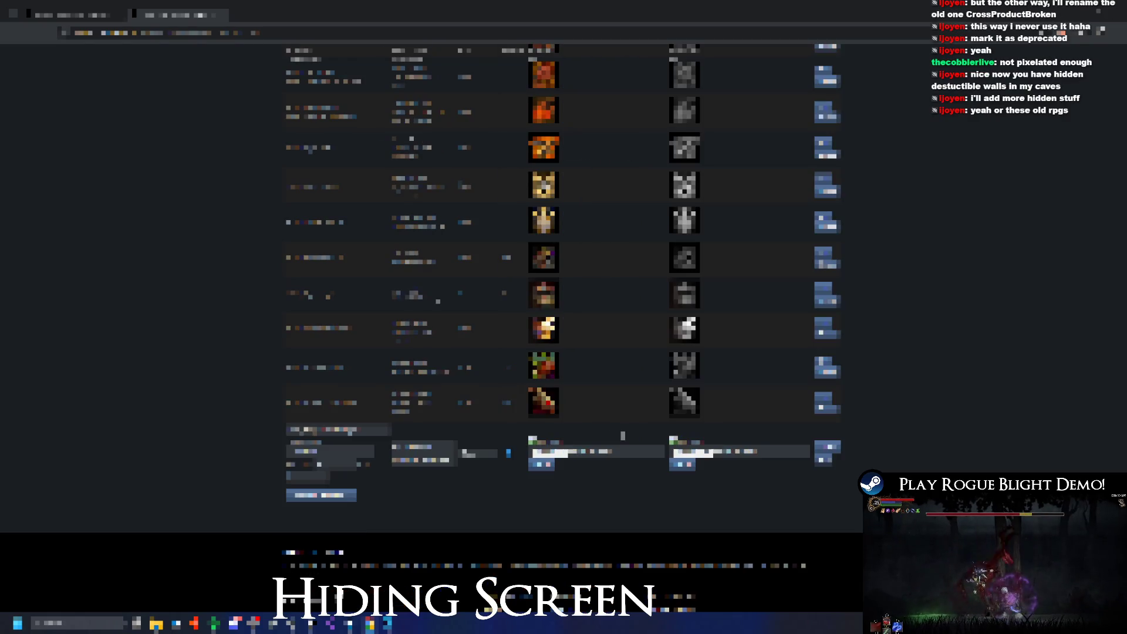
left_click(541, 464)
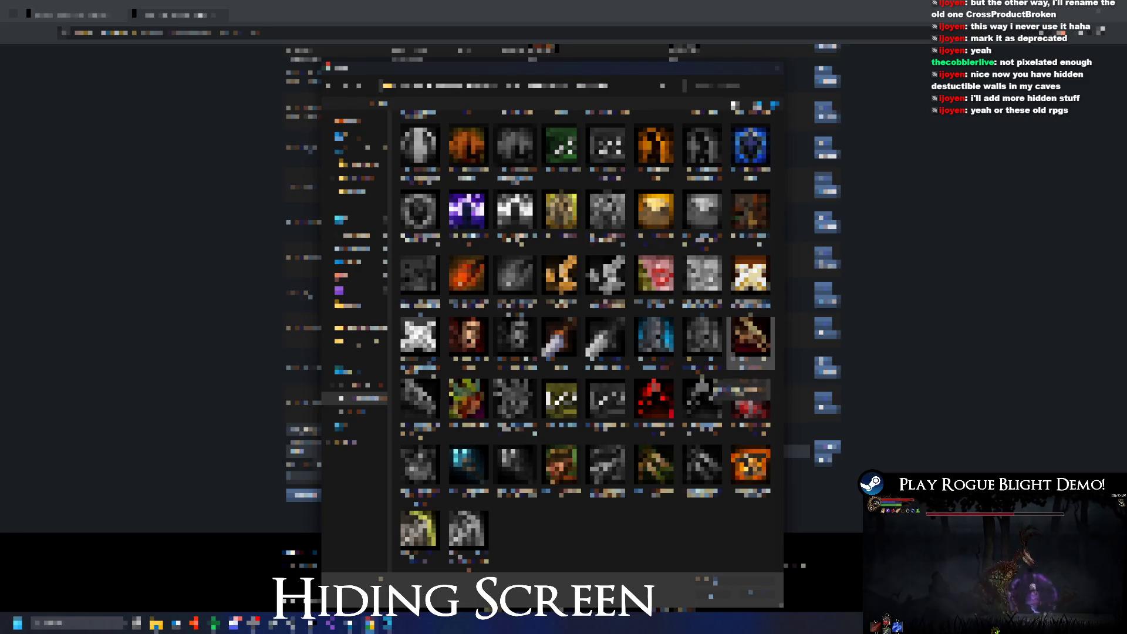
- Pick the boss sprites from the file dialog for the newest achievement's achieved and unachieved icons
mouse_move(638, 67)
left_mouse_down()
mouse_move(1012, 381)
mouse_move(552, 63)
left_mouse_up()
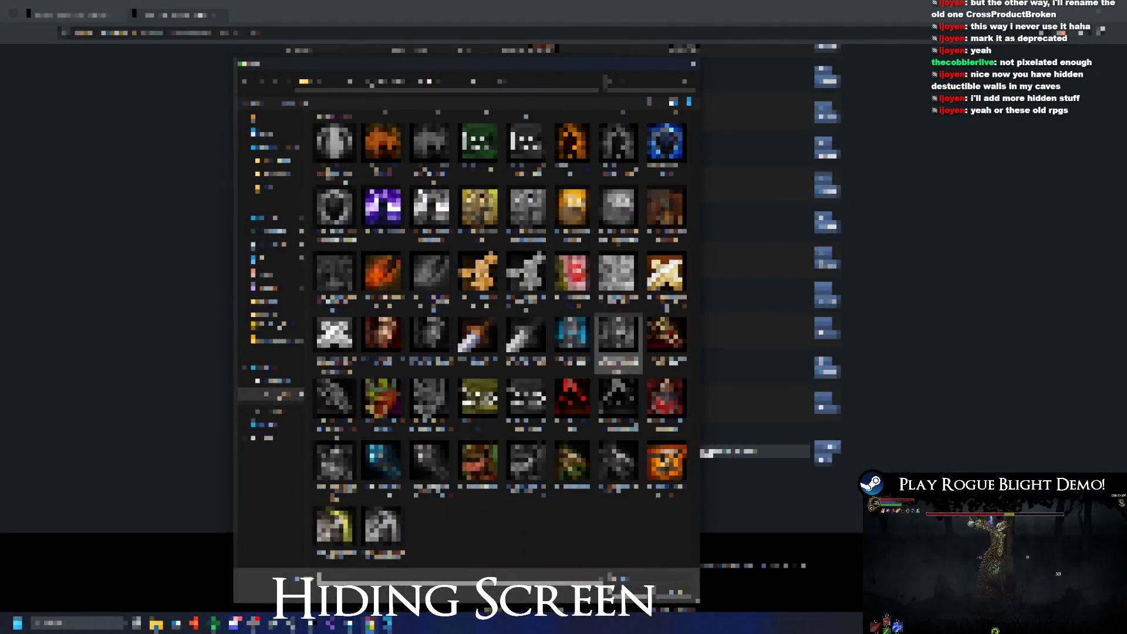
scroll(619, 344, "up", 10)
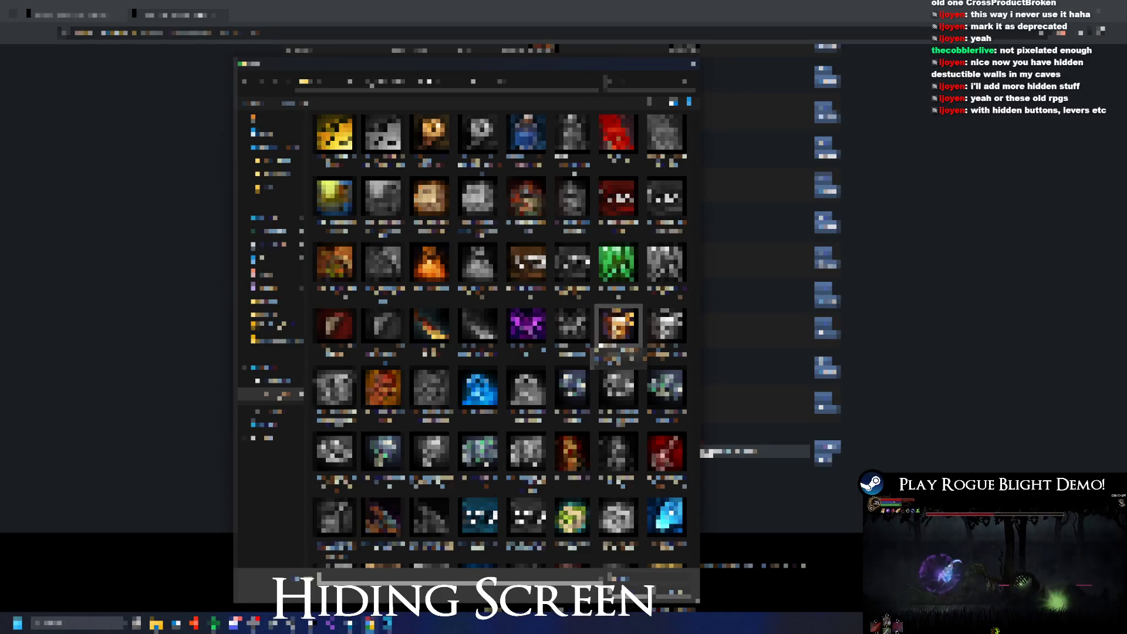
scroll(617, 340, "down", 5)
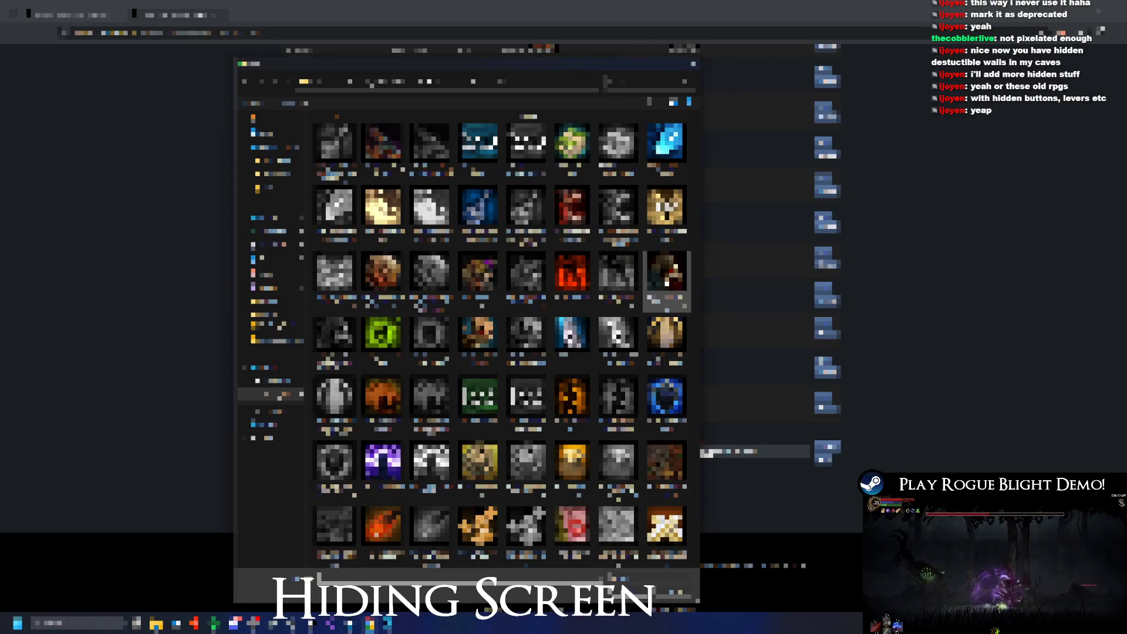
left_click(724, 372)
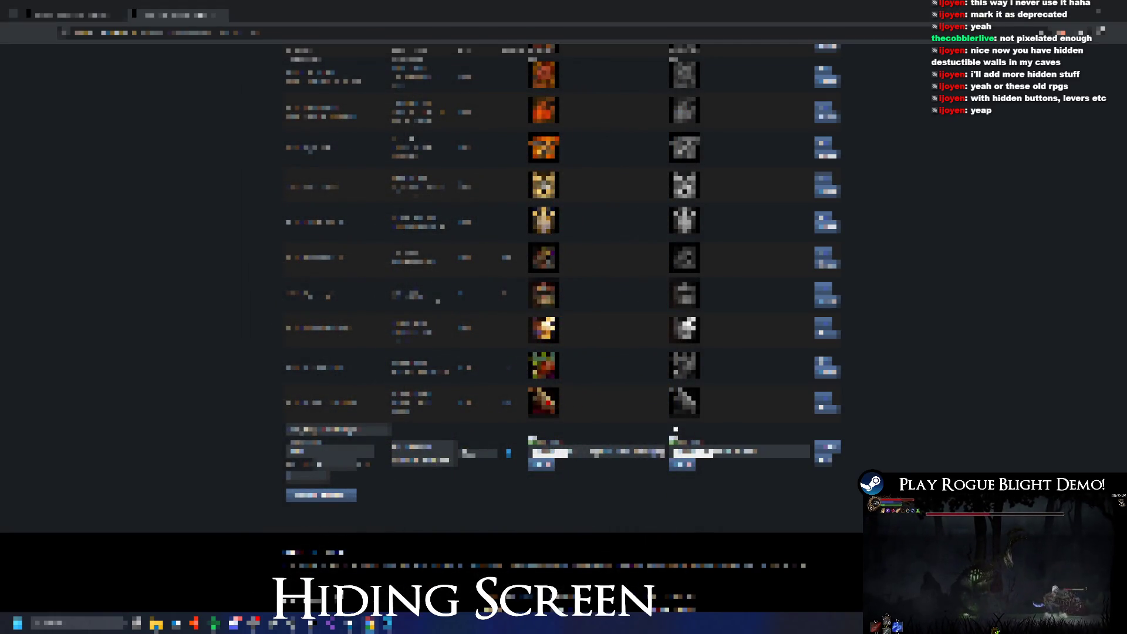
scroll(712, 432, "down", 2)
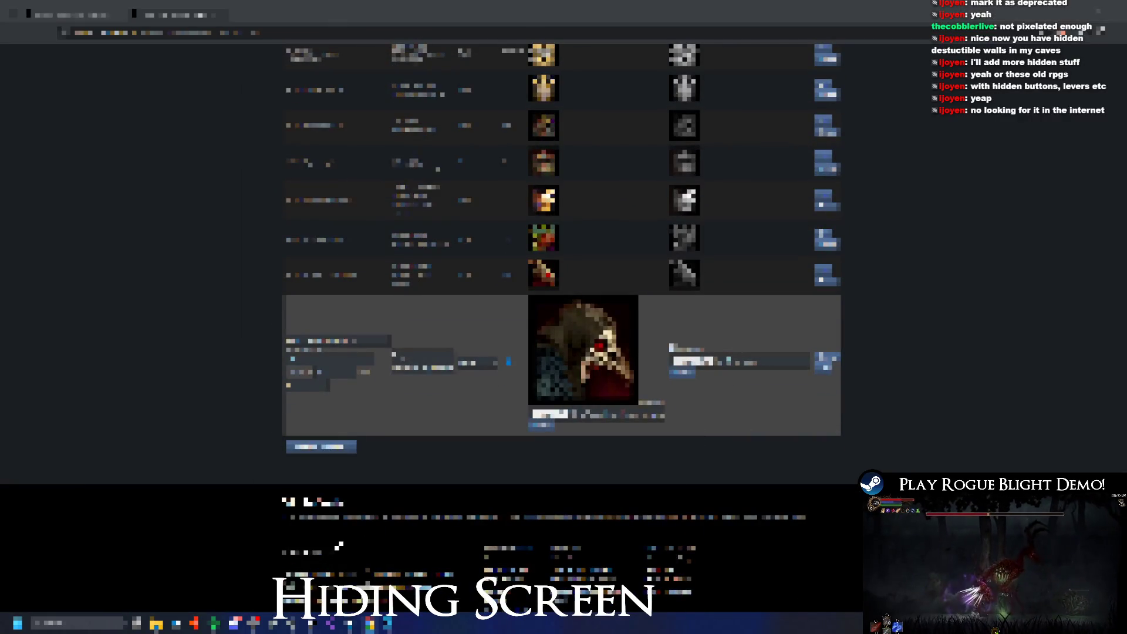
left_click(704, 362)
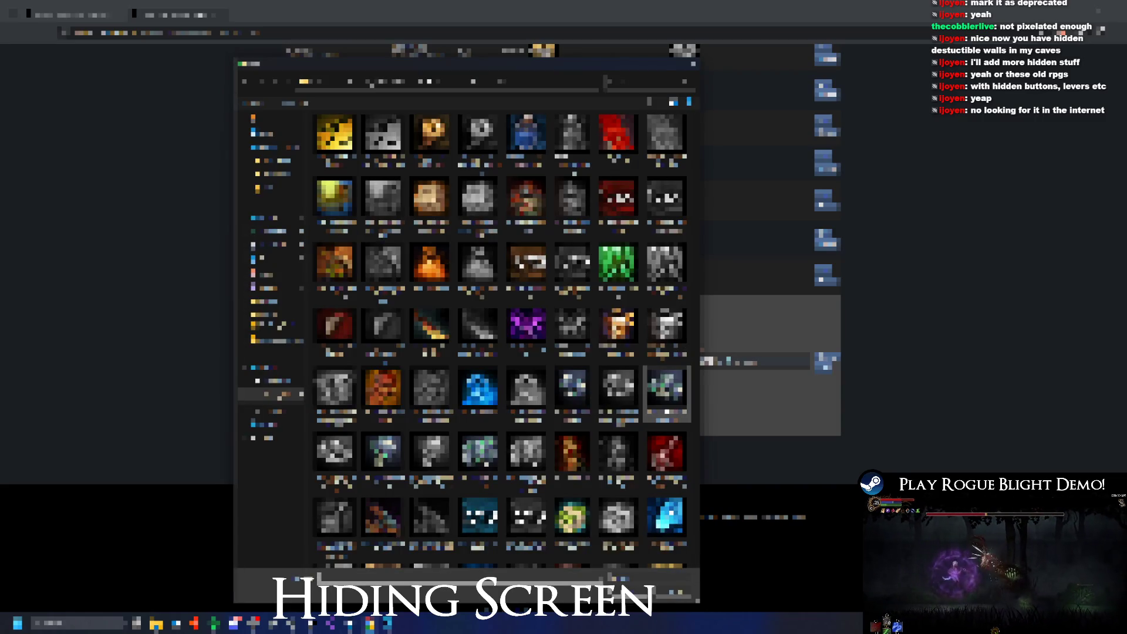
scroll(568, 339, "down", 5)
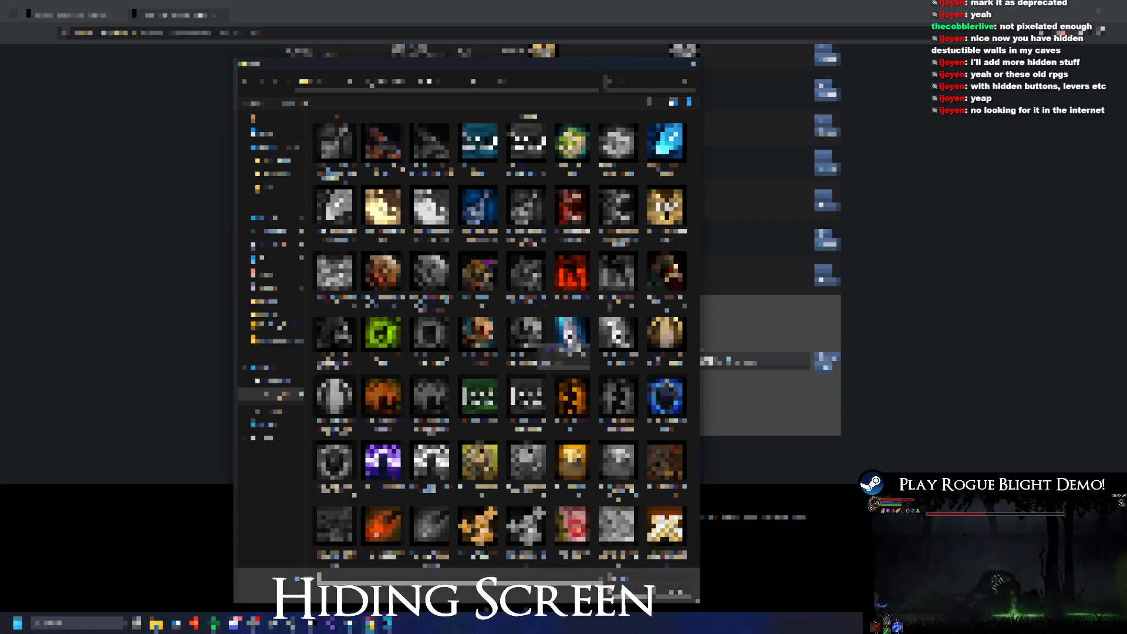
double_click(338, 543)
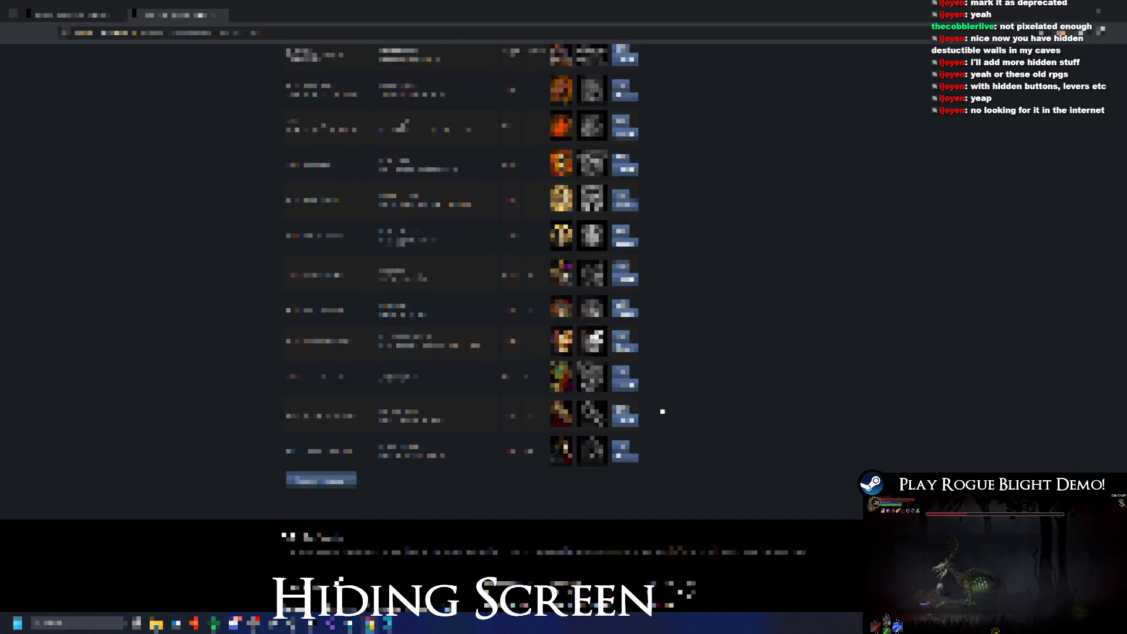
- Scroll the Steamworks boss achievement icons down to the end of the list, then switch to Photoshop
scroll(694, 355, "up", 7)
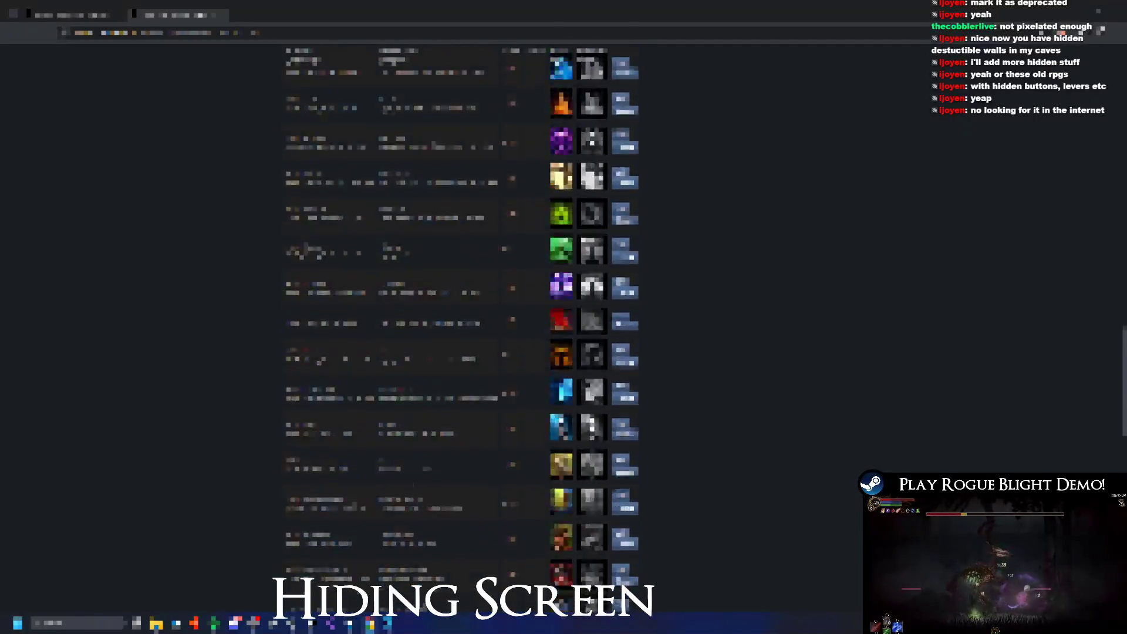
scroll(777, 257, "down", 10)
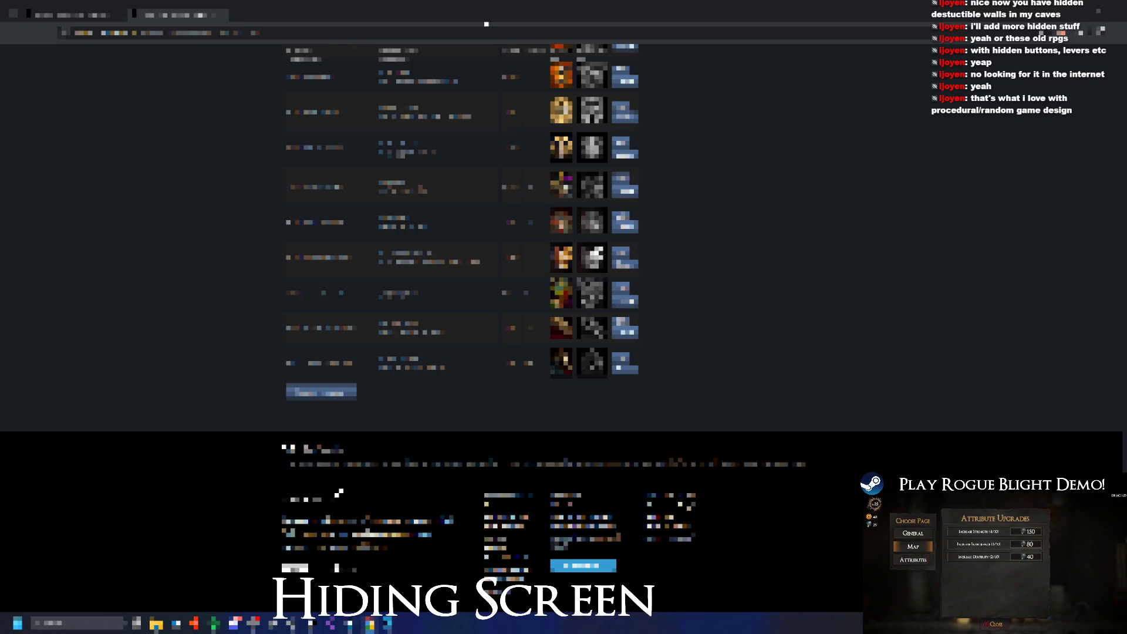
key("alt+Tab")
key("alt+Tab")
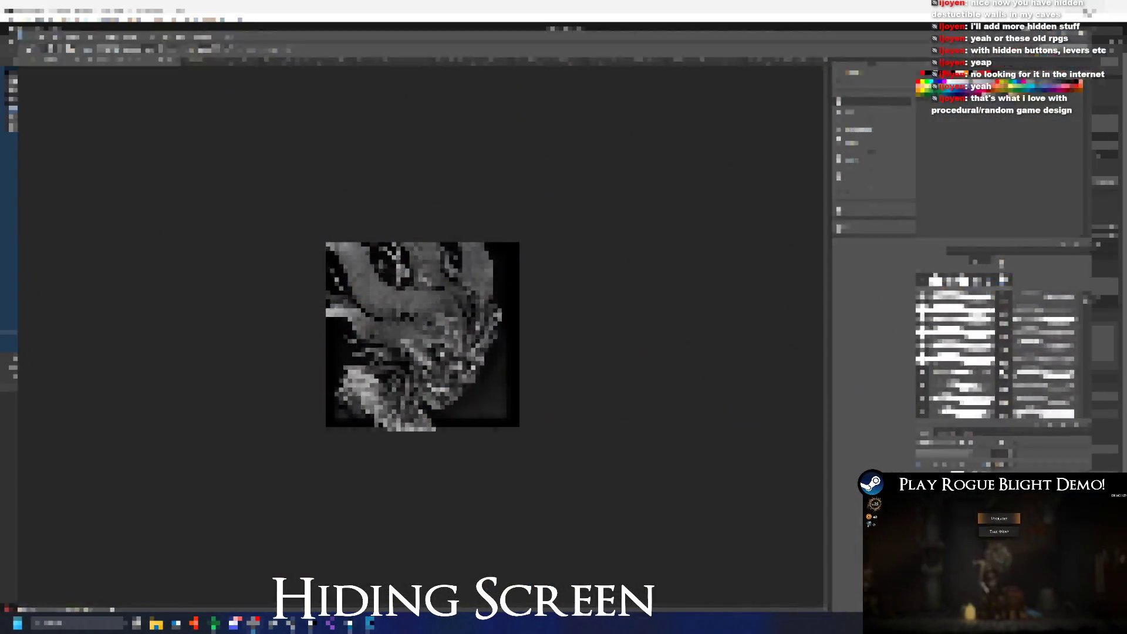
- In Unity, select the dragon boss root in the Hierarchy and open its two-asset project folder
key("alt+Tab")
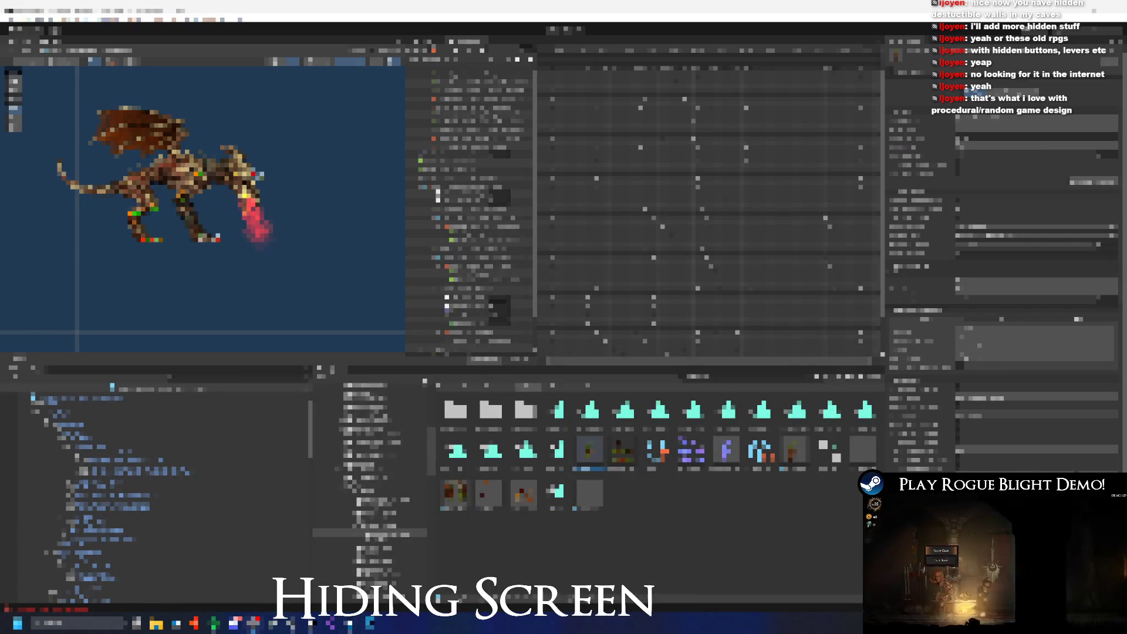
left_click(77, 397)
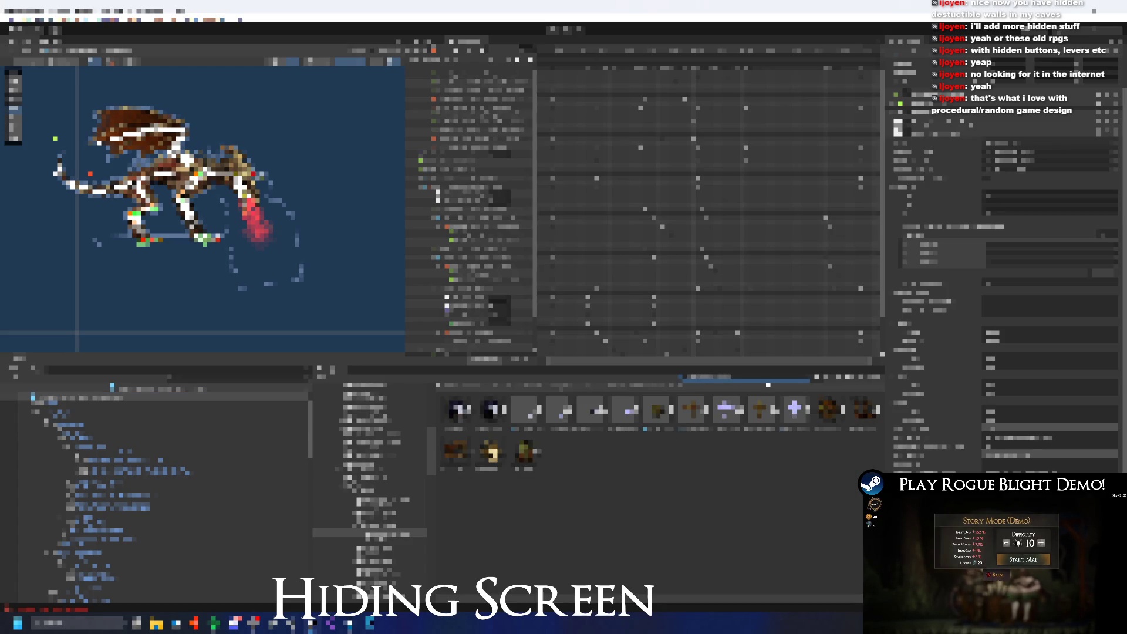
left_click(489, 409)
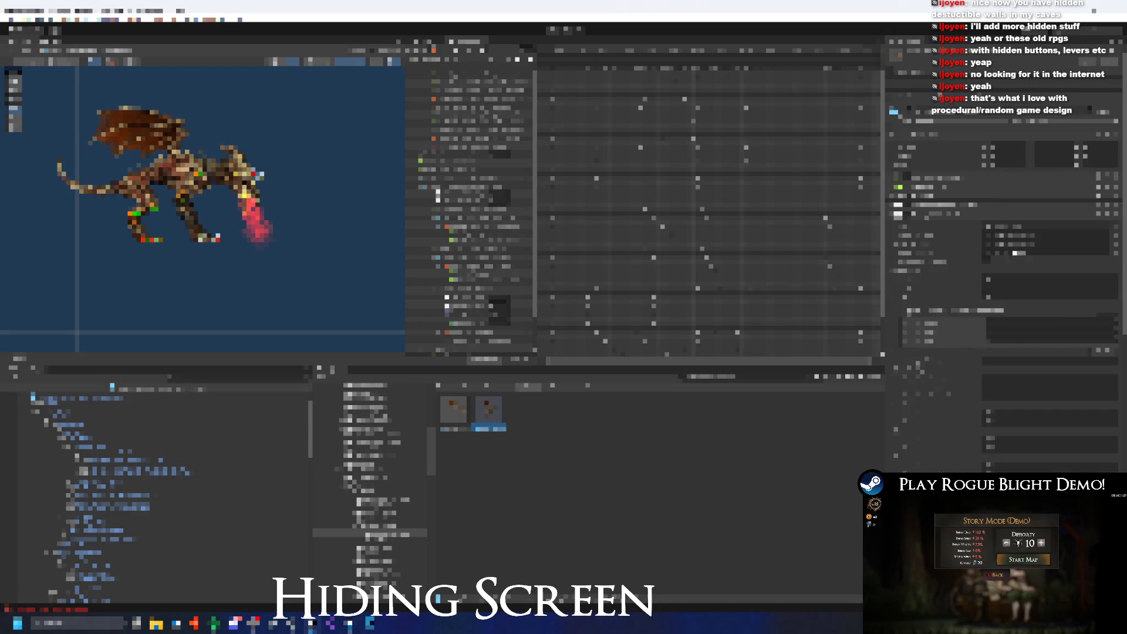
- Jump to the Achievement enum definition and start a new line after ACH_ExaltedAspirations
double_click(453, 409)
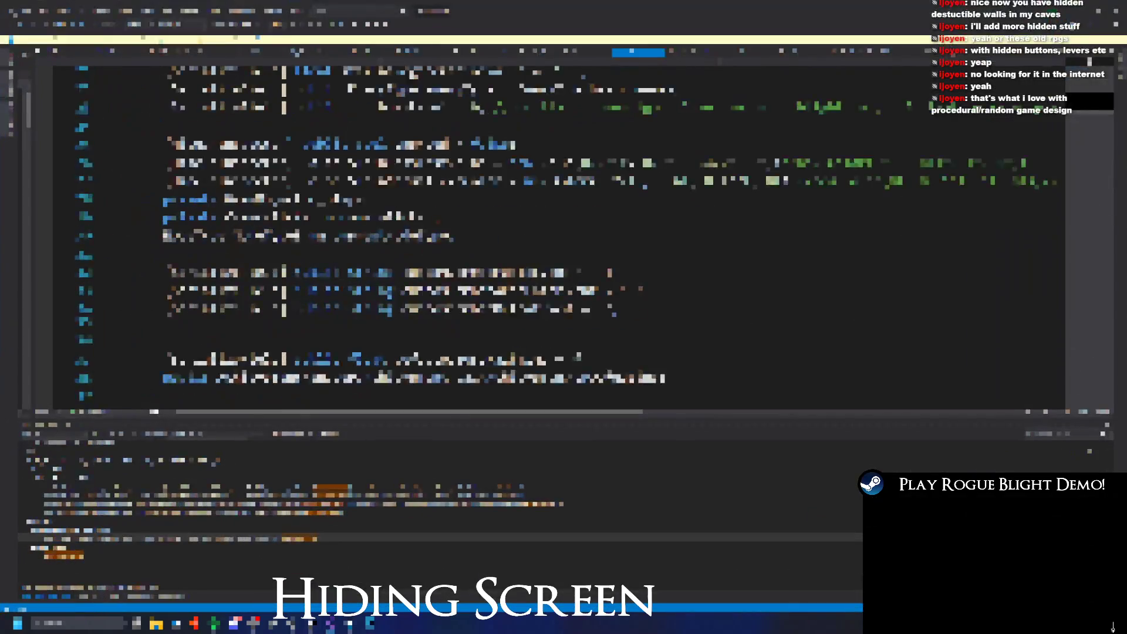
key("ctrl+f")
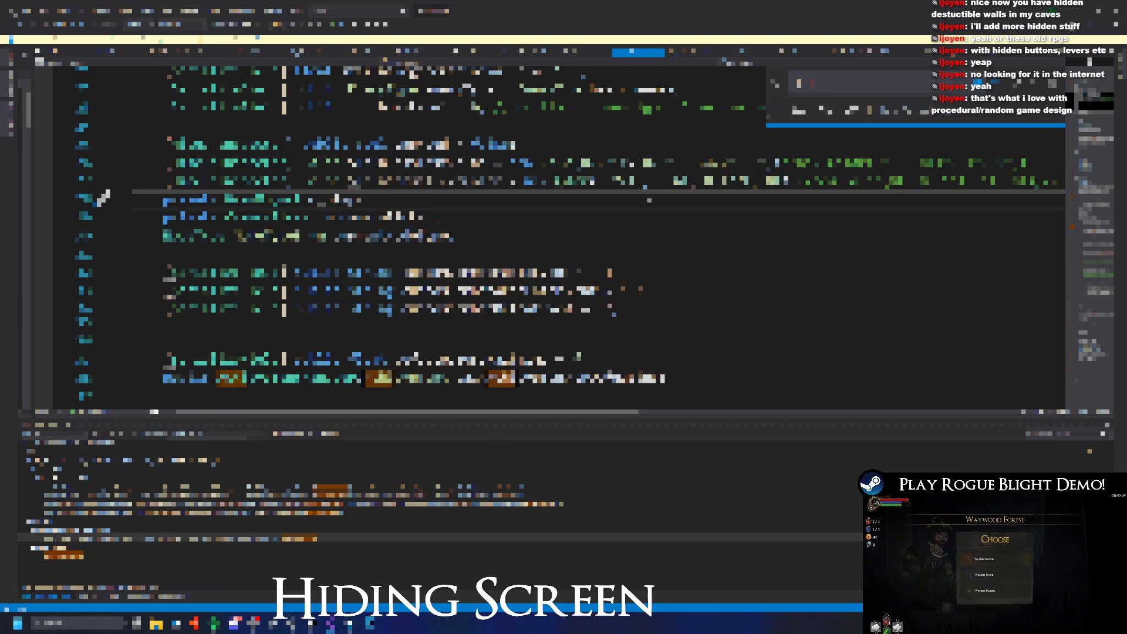
scroll(509, 179, "down", 4)
right_click(390, 153)
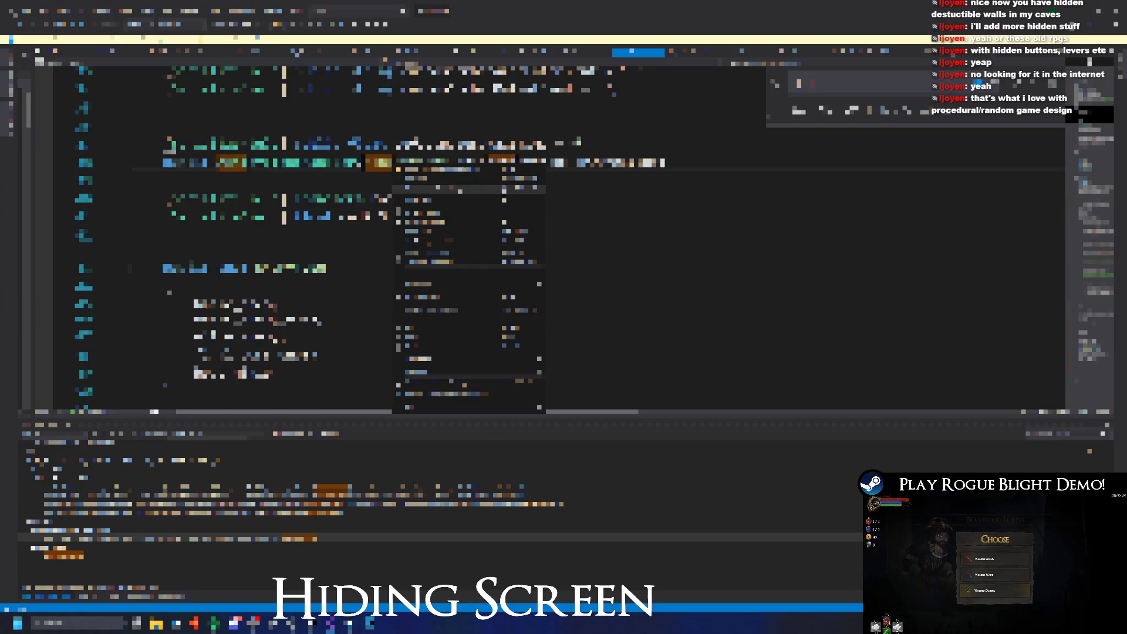
left_click(458, 229)
scroll(234, 216, "down", 15)
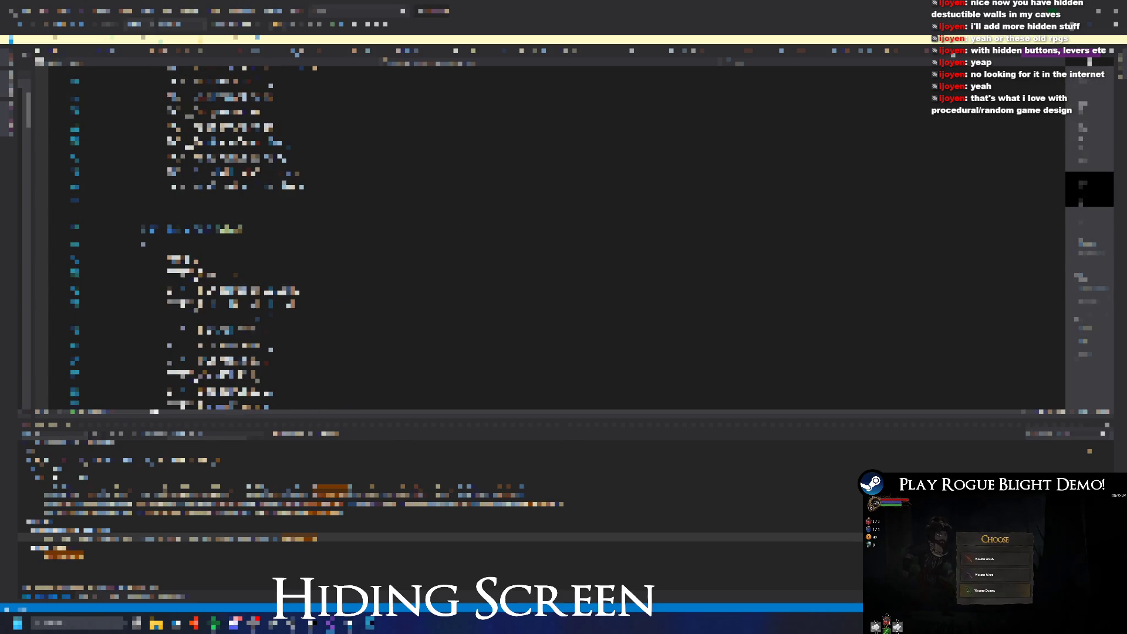
left_click(196, 200)
key("Return")
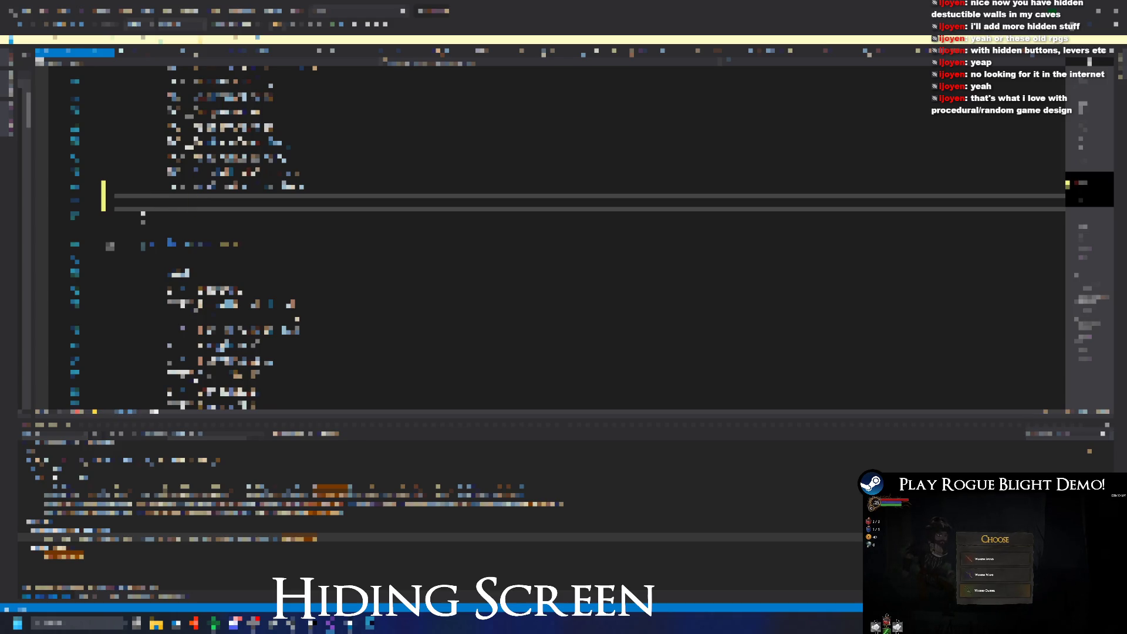
type("i")
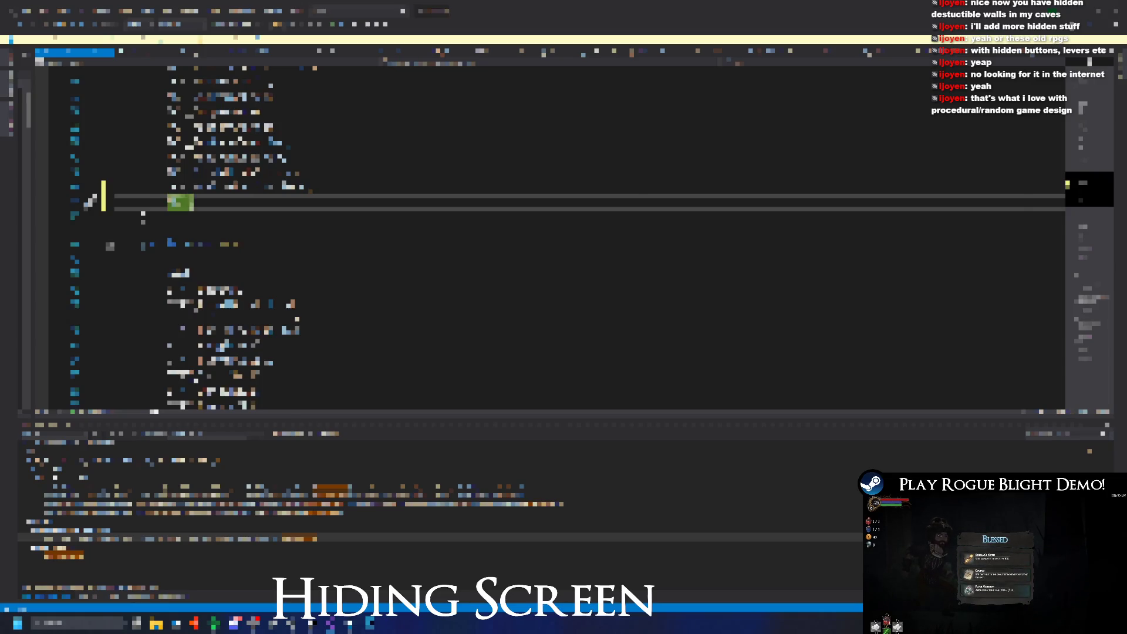
- Launch Chrome from Windows search to reach the Rogue Blight Demo Steamworks leaderboard page
key("alt+Tab")
key("alt+Tab")
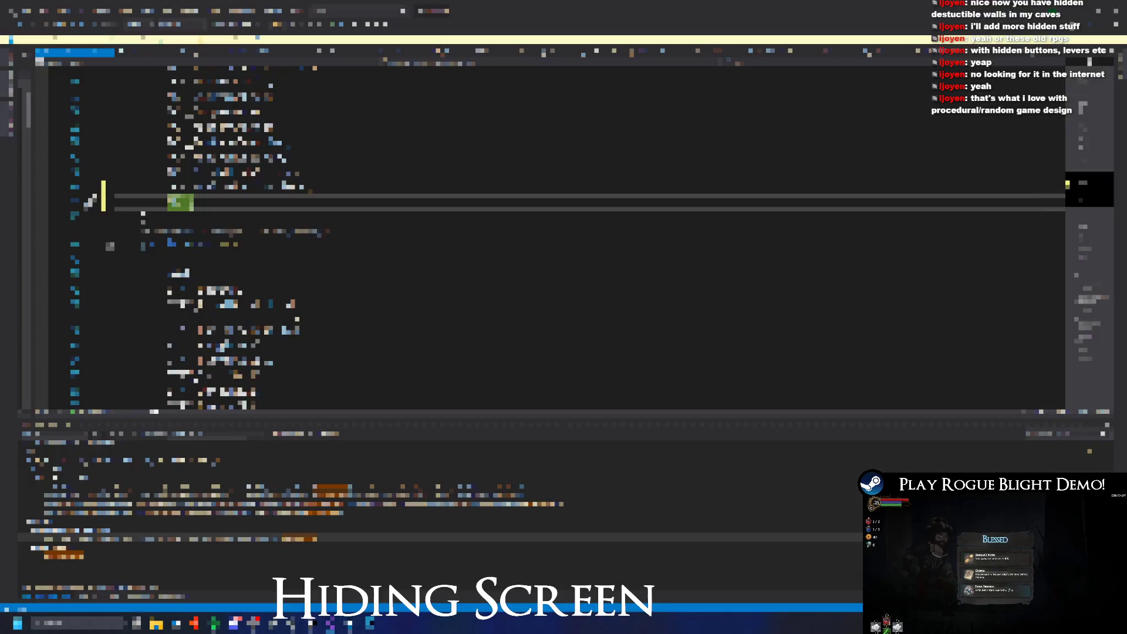
key("alt+Tab")
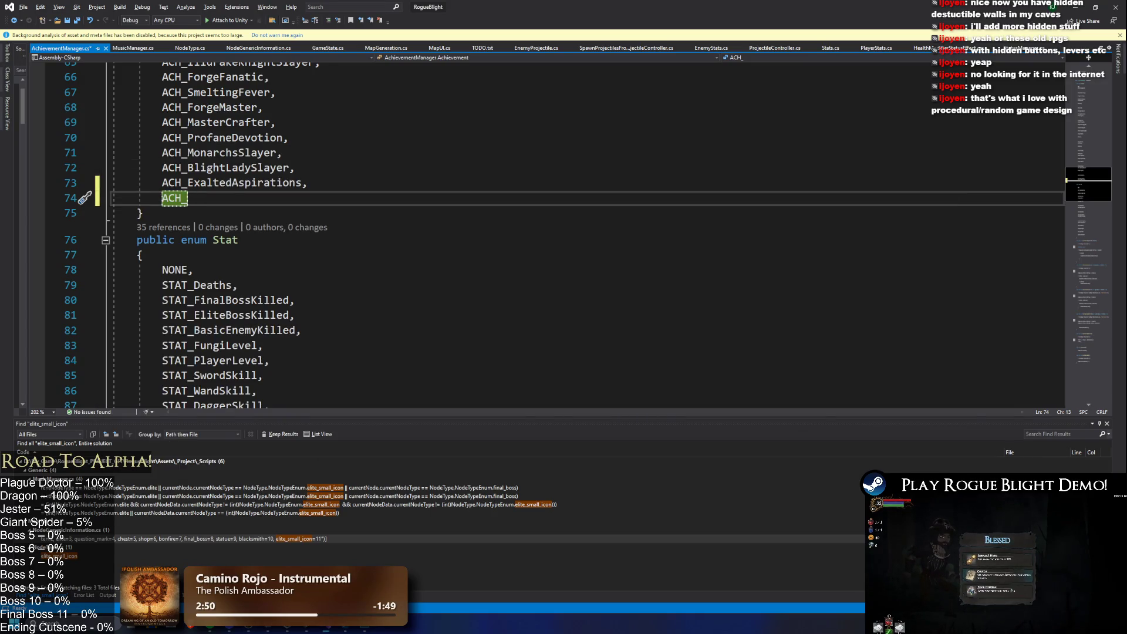
key("super")
type("chrome")
key("Return")
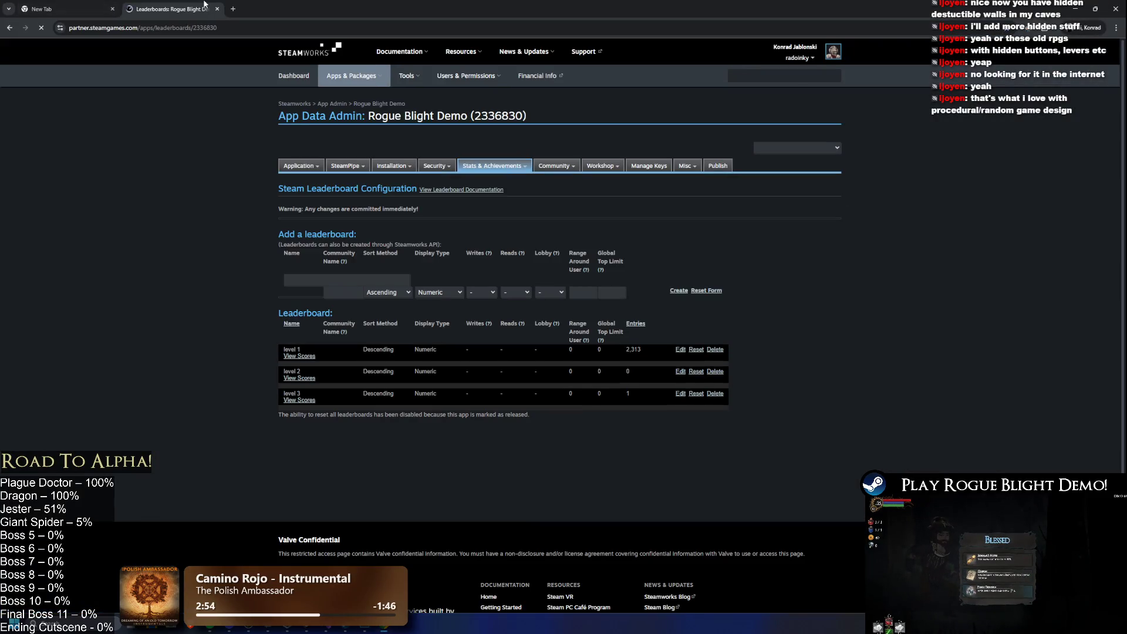
- Navigate from the saved Steam page to the game's Steamworks app admin page
key("ctrl+n")
key("ctrl+w")
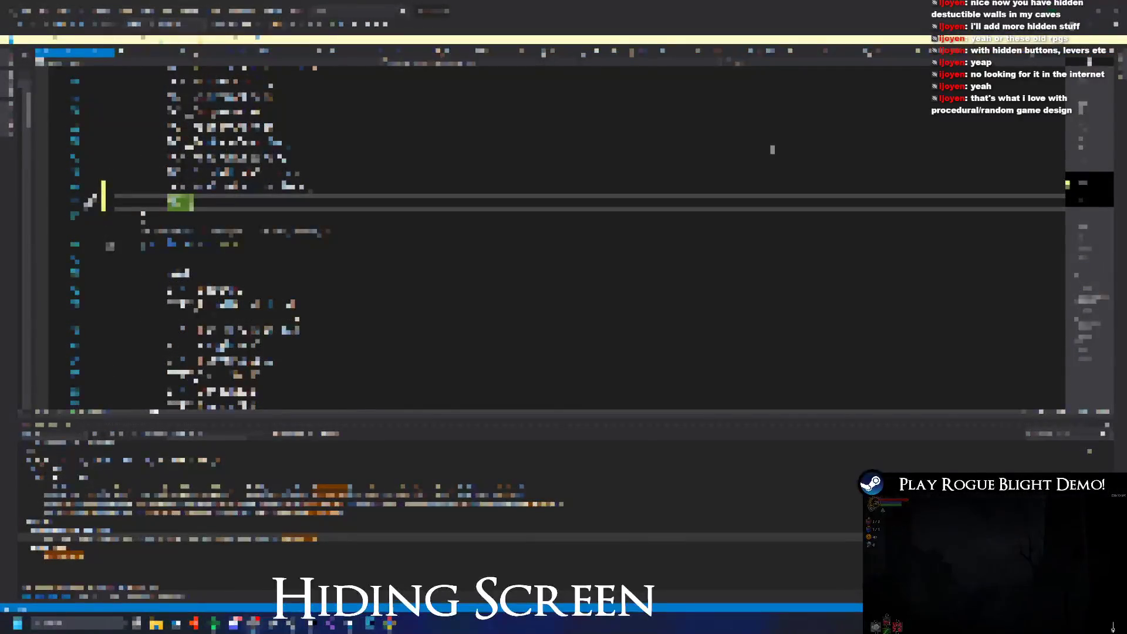
key("alt+Tab")
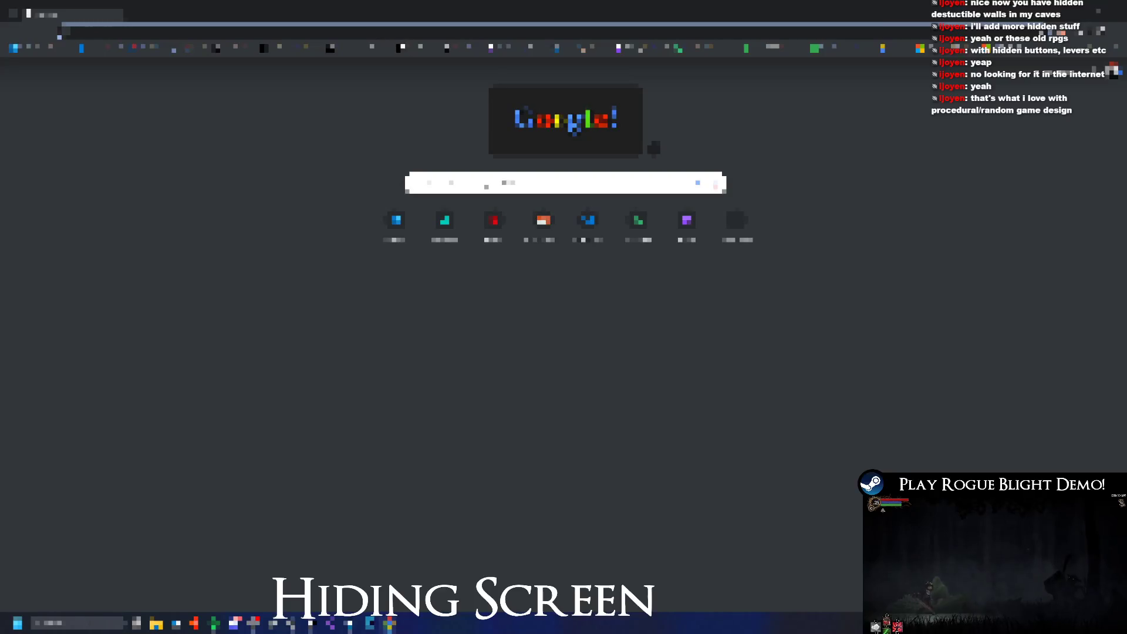
left_click(414, 49)
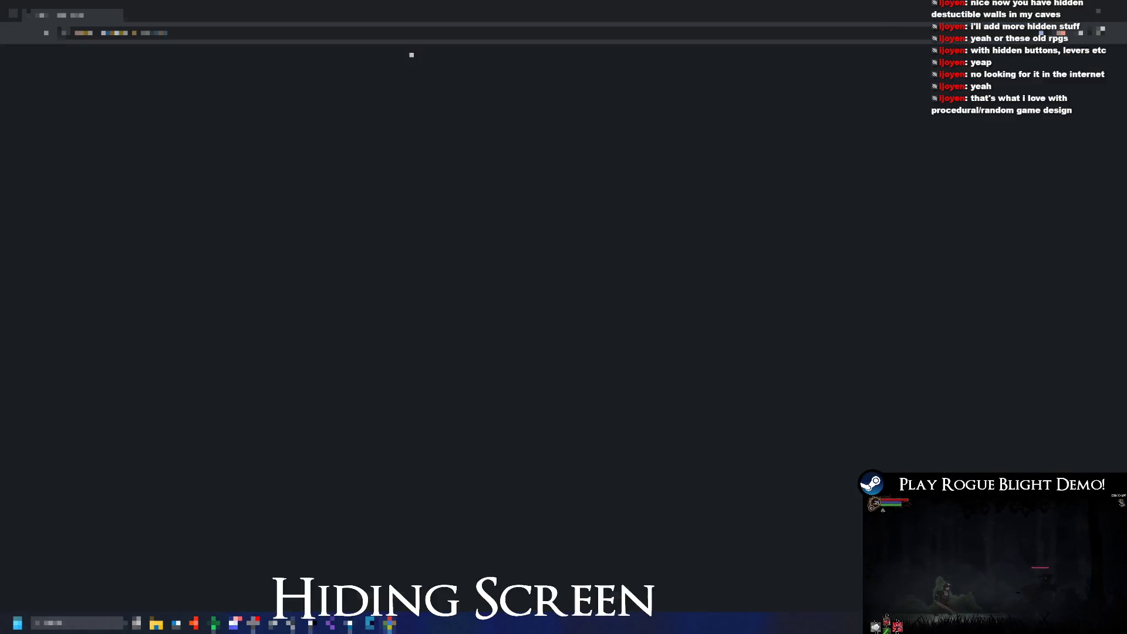
scroll(327, 357, "down", 5)
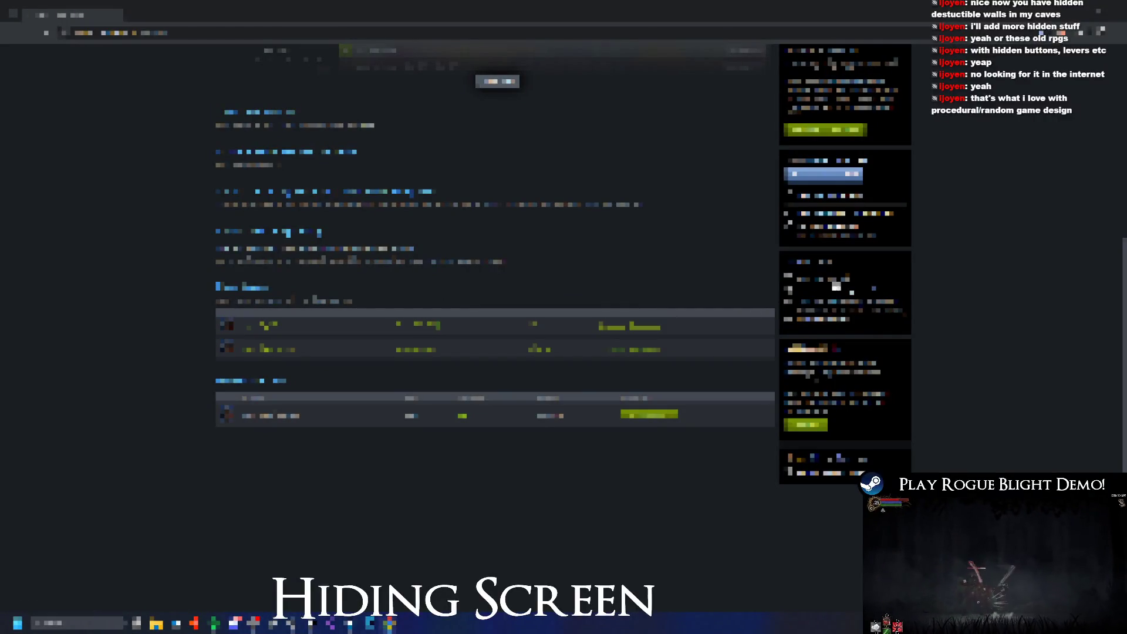
key("alt+Left")
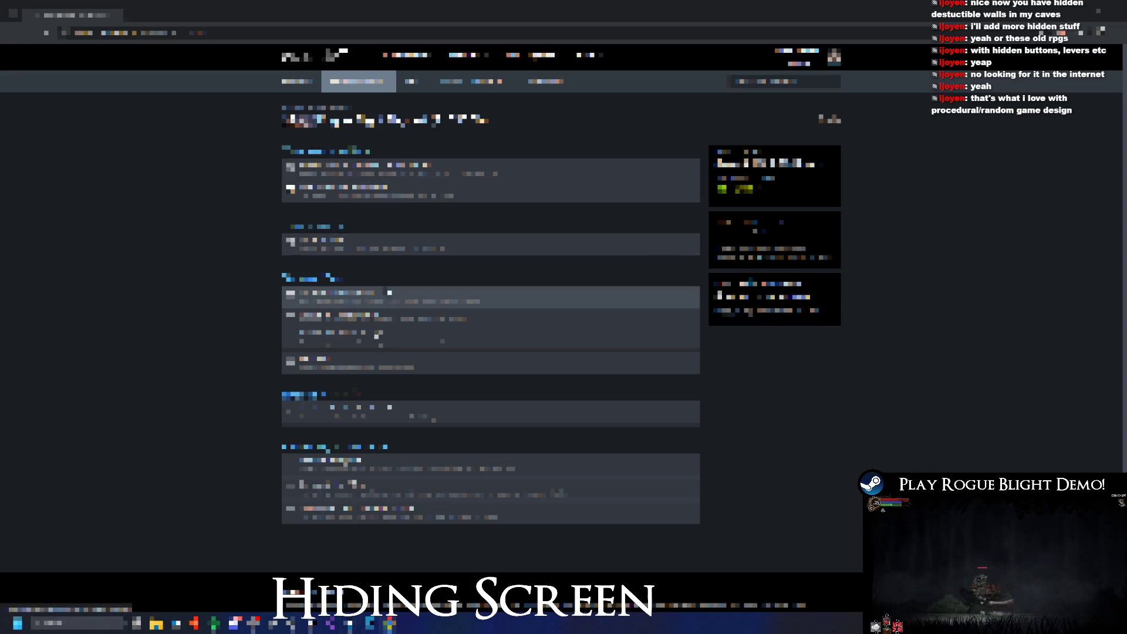
left_click(385, 291)
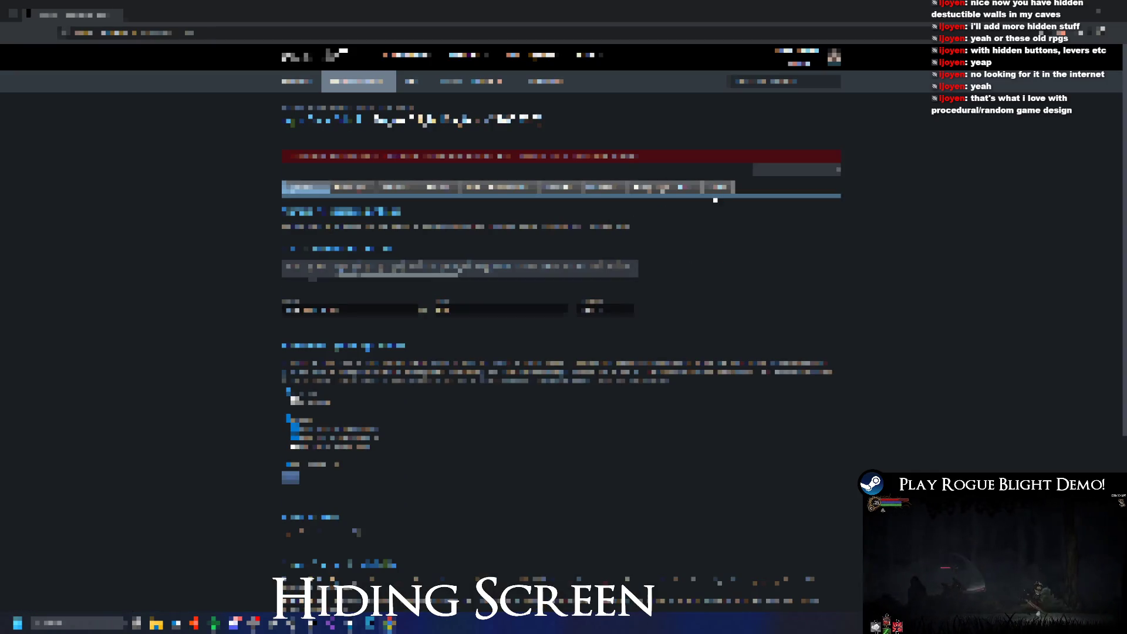
- Prepare and publish the pending changes to Steam, then open the Achievements list
left_click(718, 188)
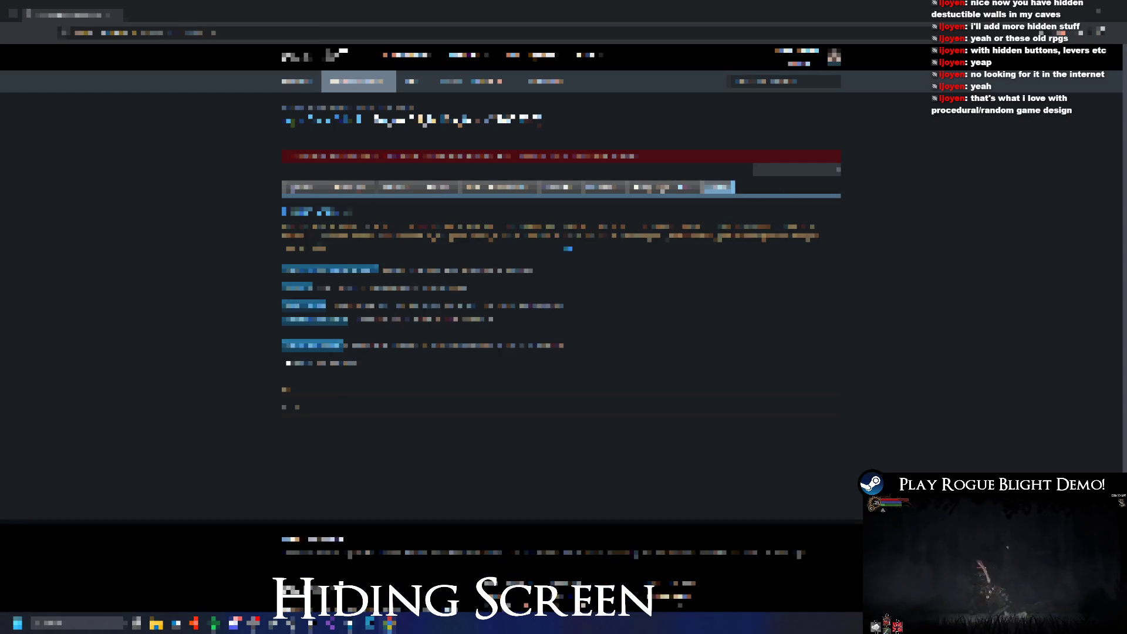
left_click(315, 350)
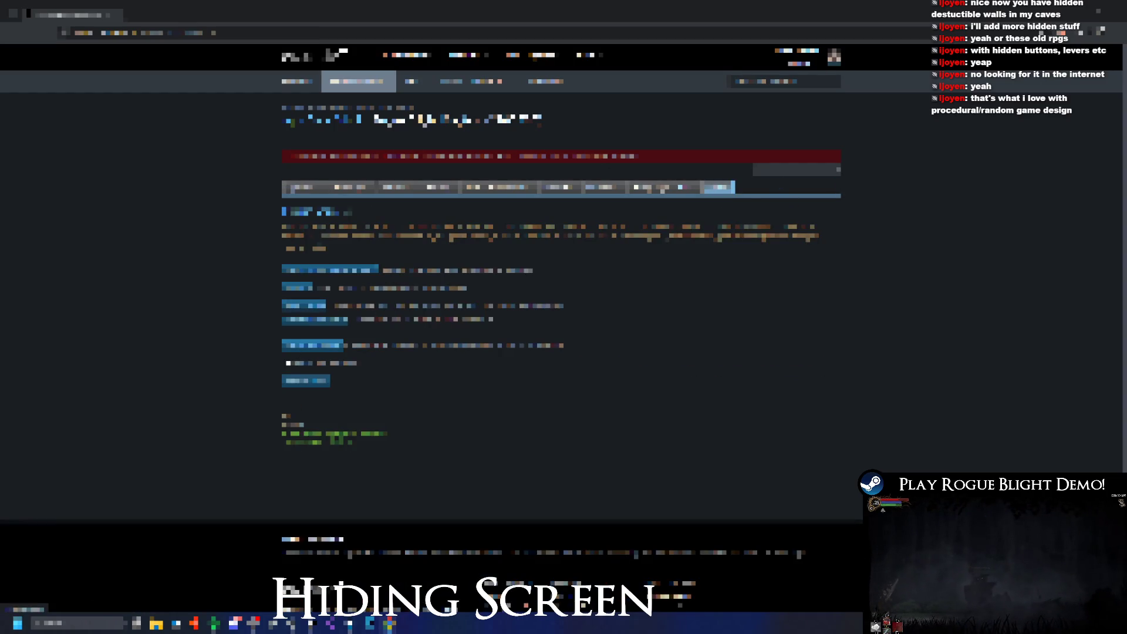
left_click(306, 380)
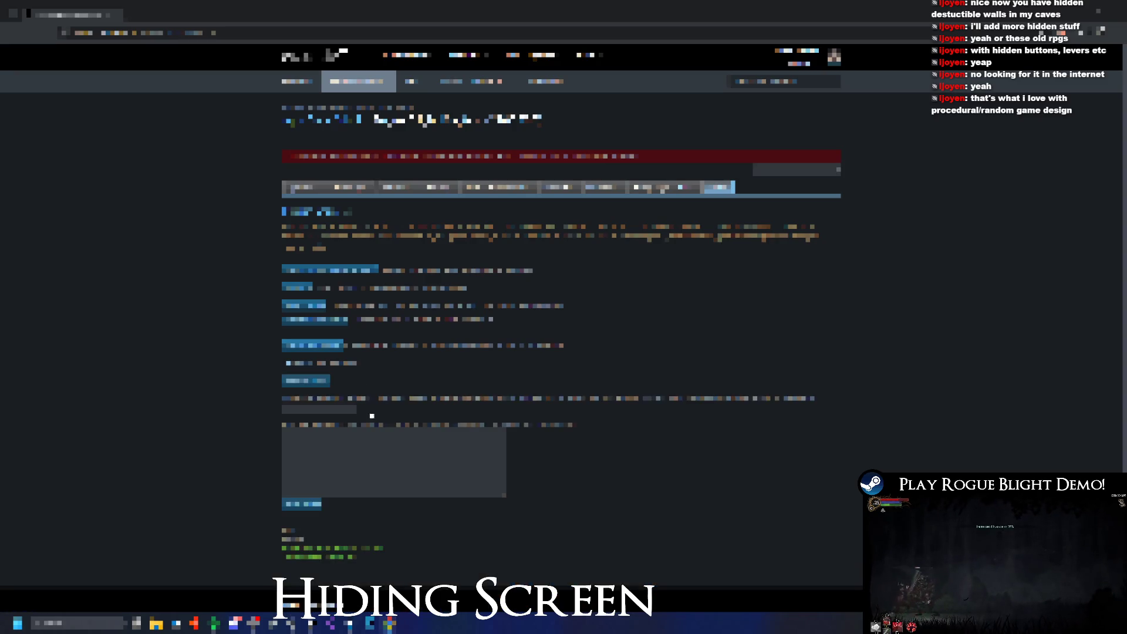
left_click(311, 505)
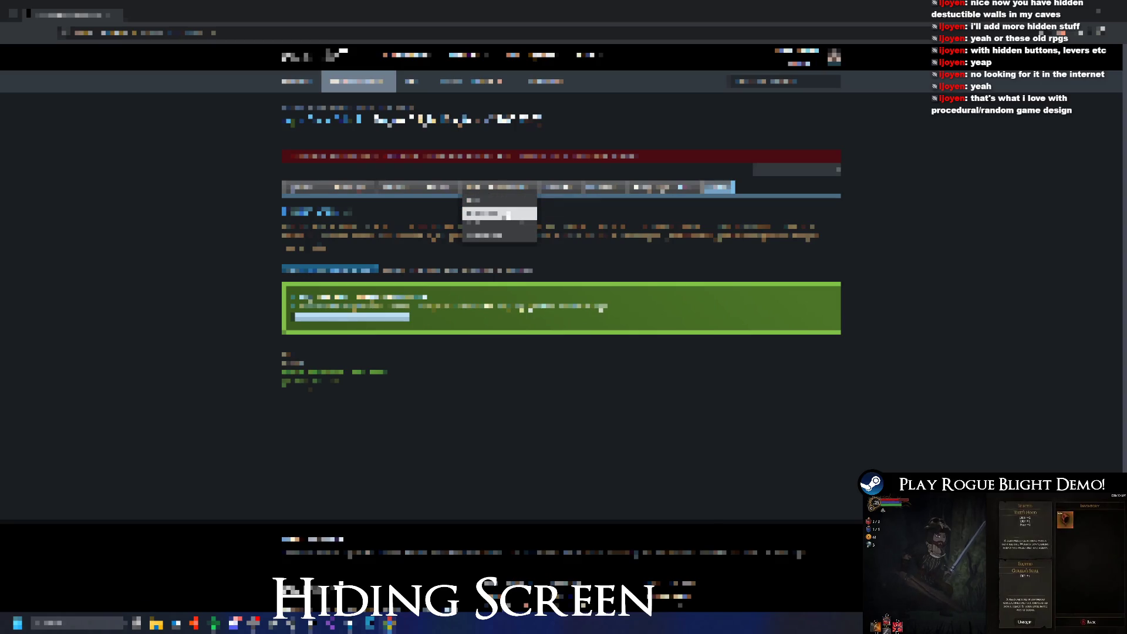
left_click(499, 187)
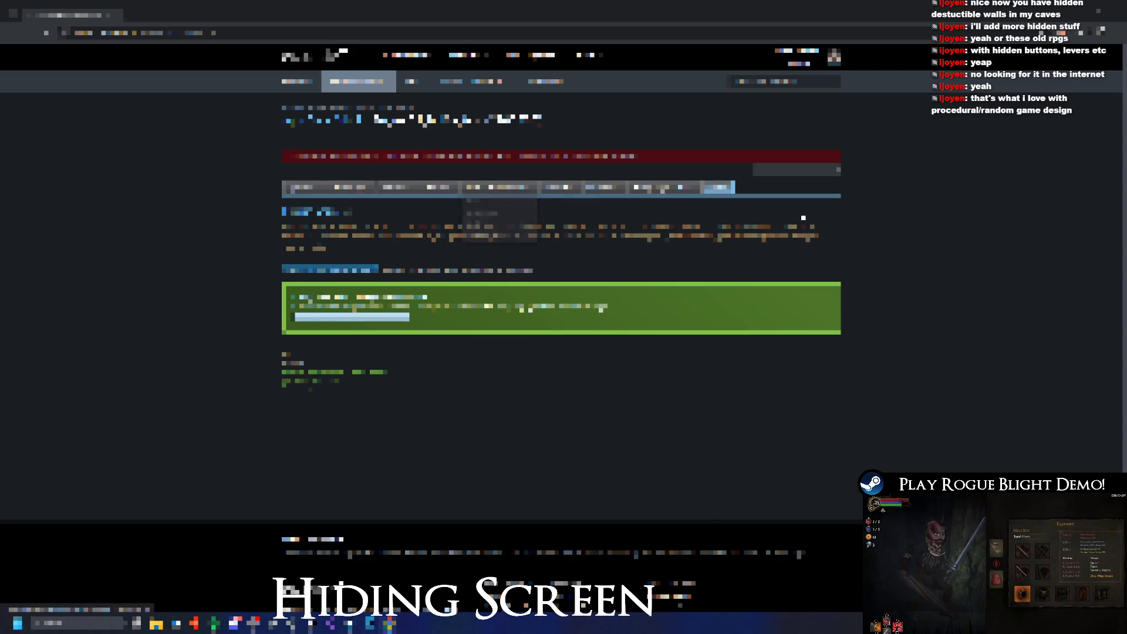
scroll(831, 221, "down", 15)
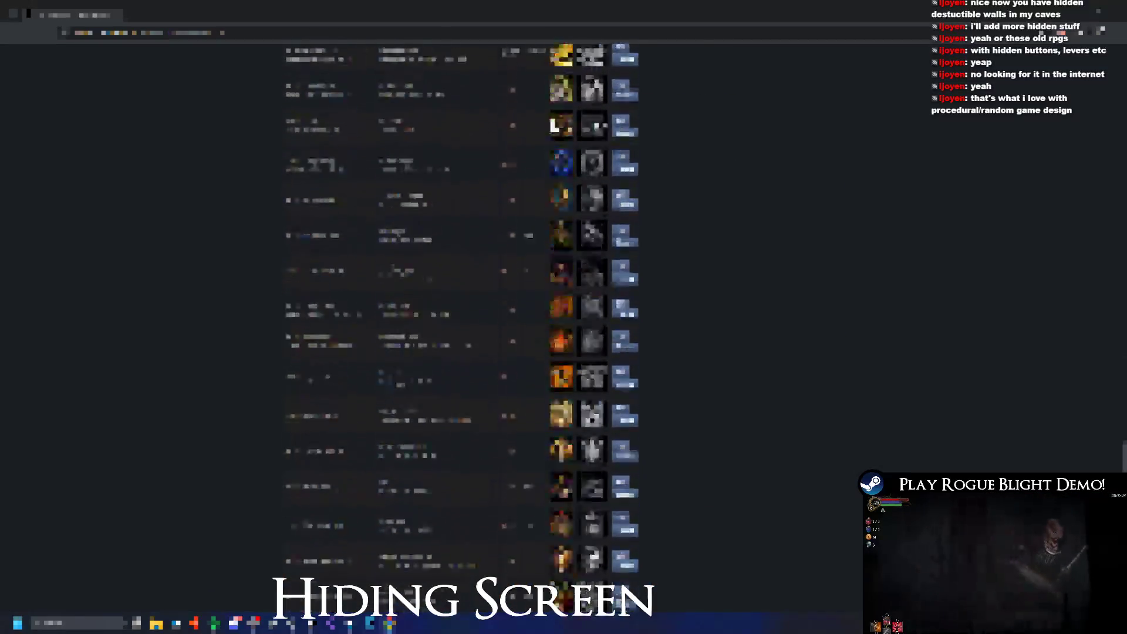
- Copy achievement API names from the Steamworks list into the enum's new lines
double_click(326, 295)
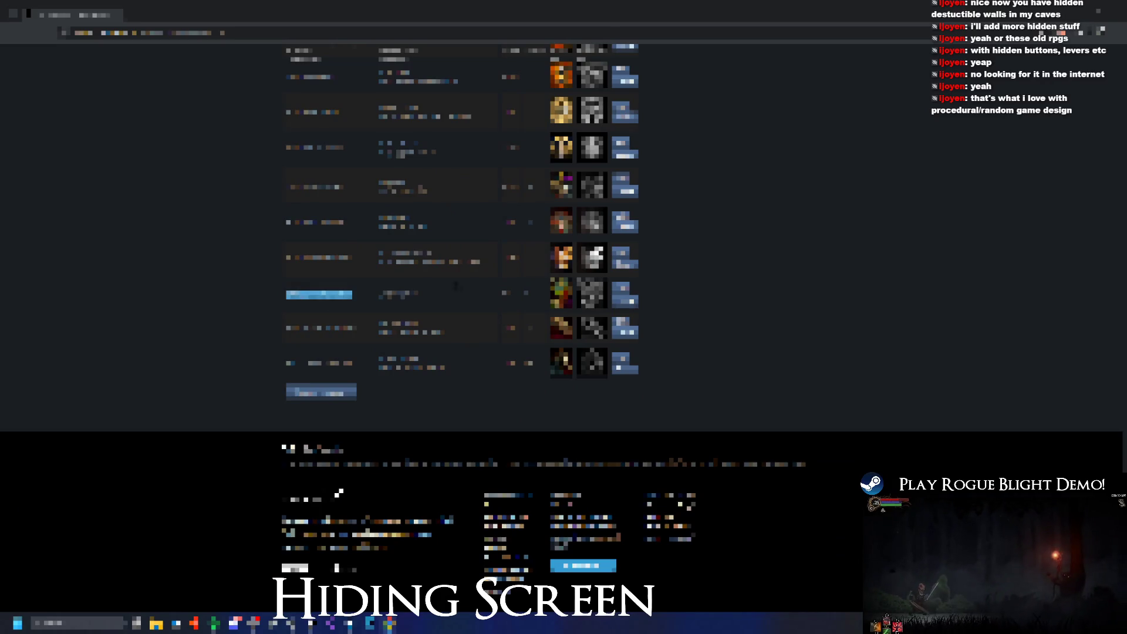
key("alt+Tab")
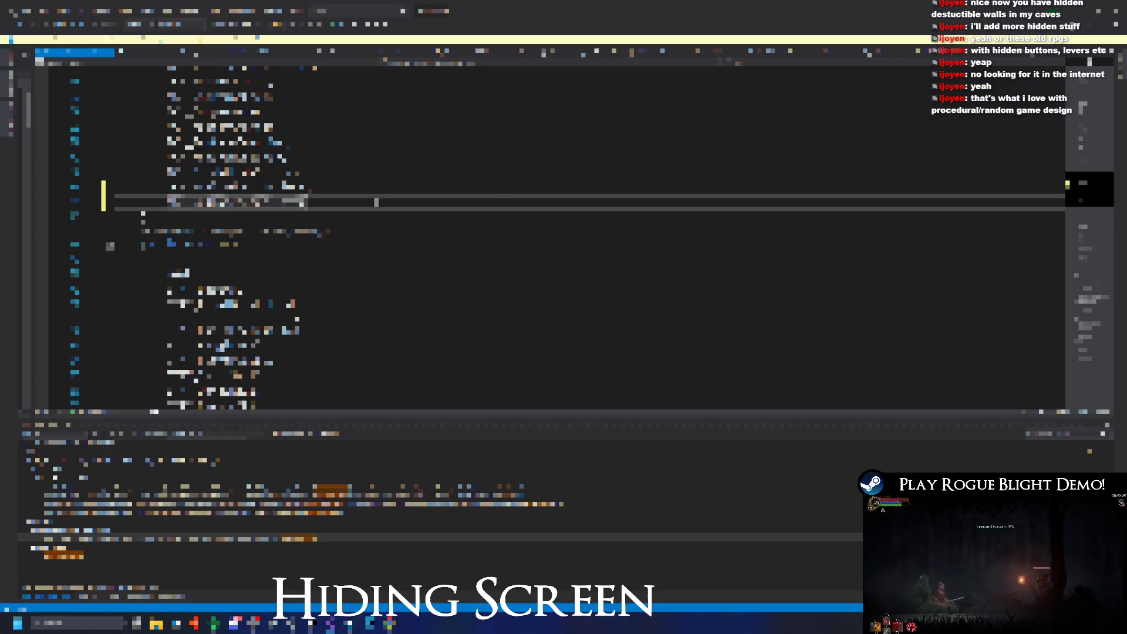
key("ctrl+v")
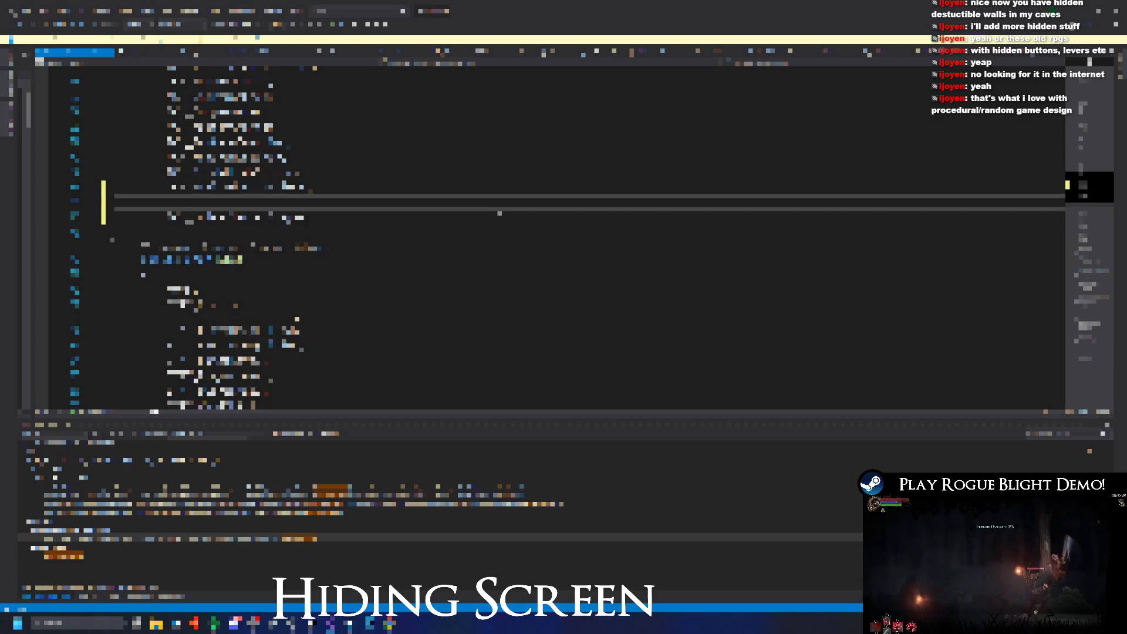
key("alt+Tab")
double_click(322, 327)
key("alt+Tab")
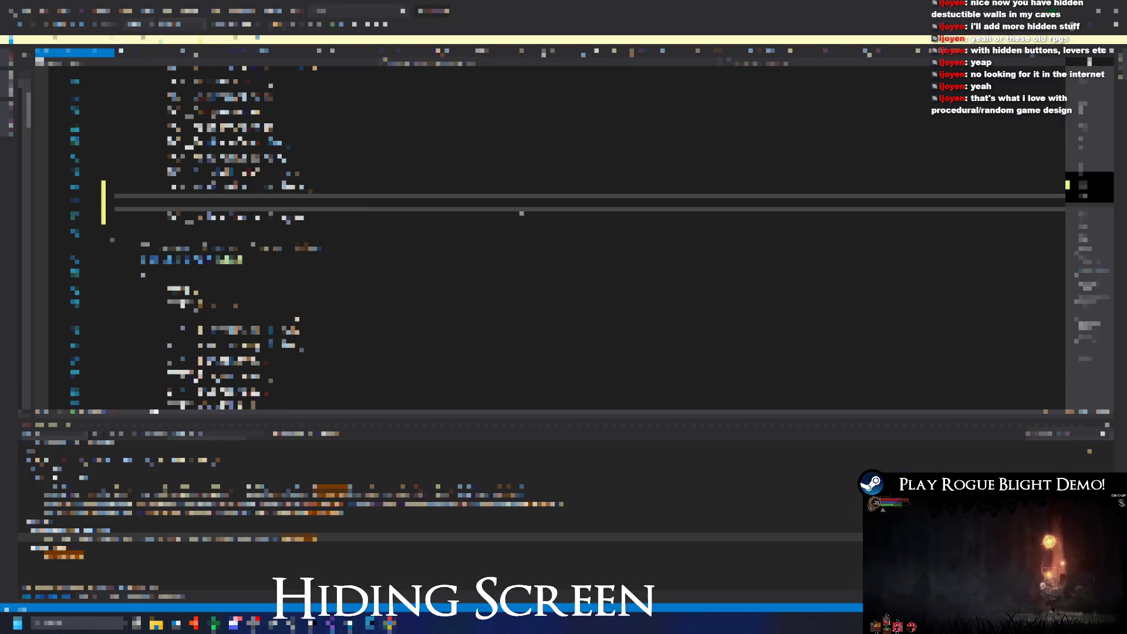
key("ctrl+v")
key("alt+Tab")
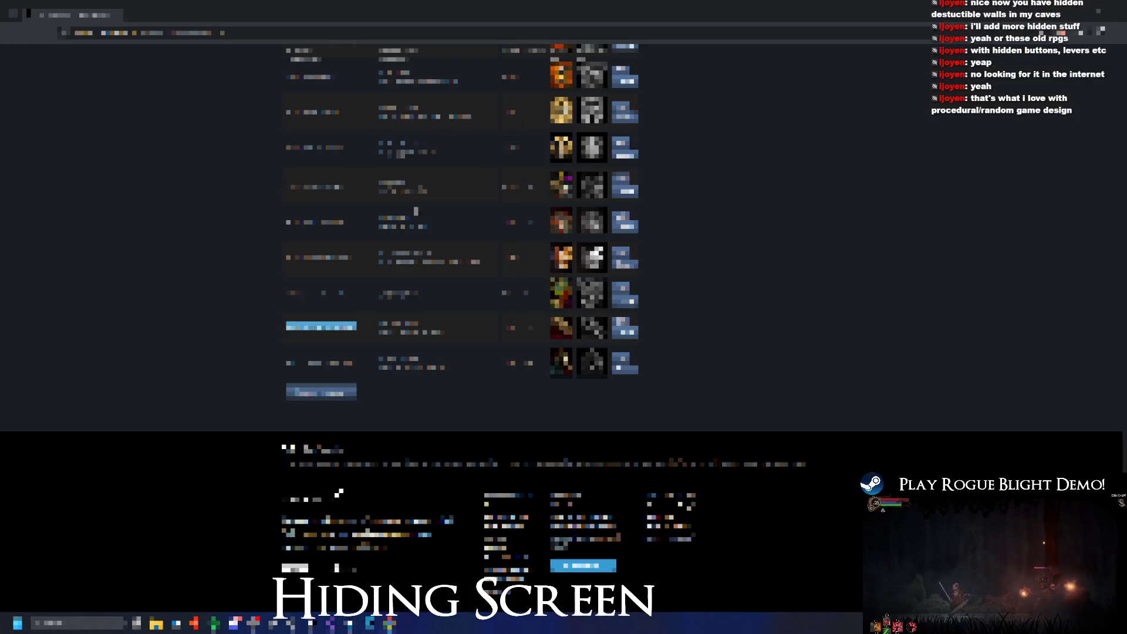
left_click(318, 364)
key("alt+Tab")
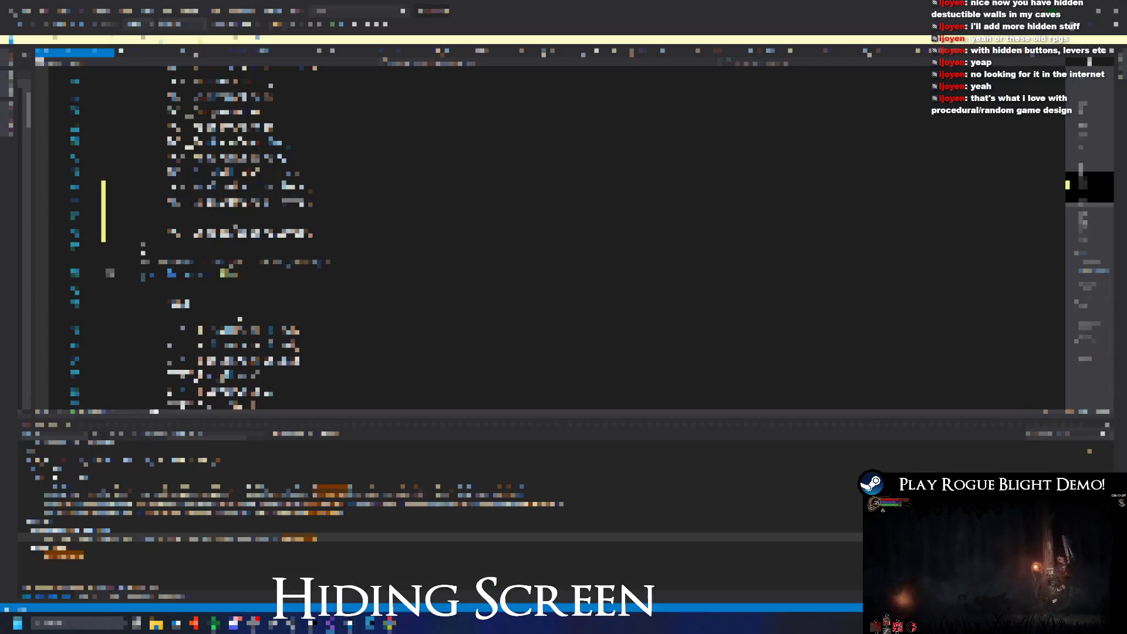
- Replace an enum line with the copied name, remove the blank line, and save AchievementManager.cs
double_click(266, 264)
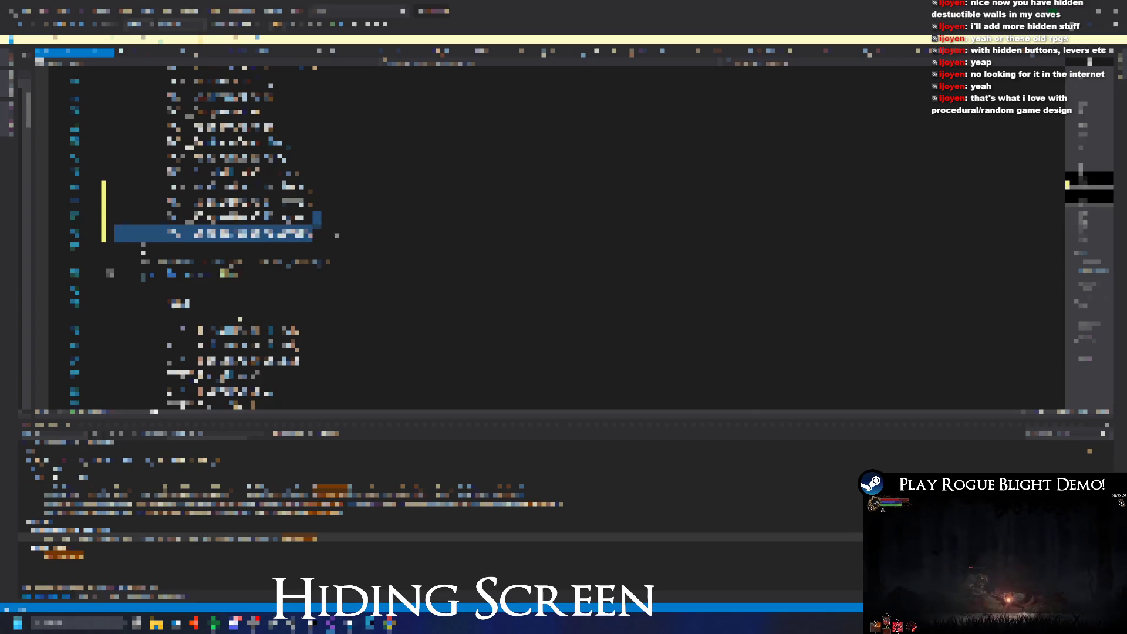
triple_click(211, 218)
key("ctrl+v")
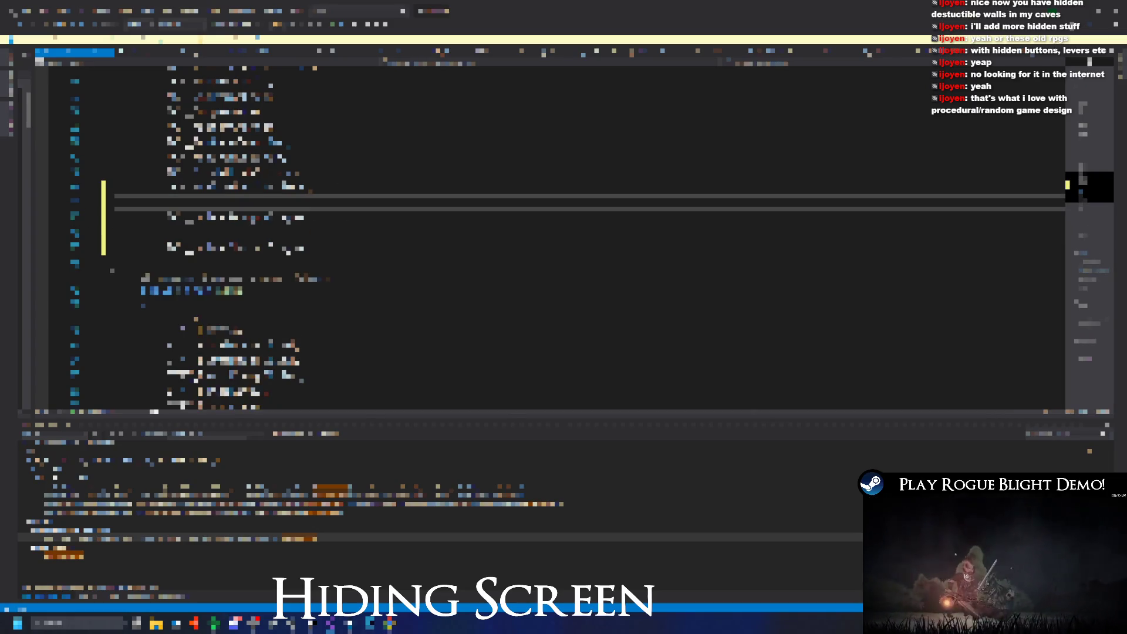
key("Delete")
left_click(90, 202)
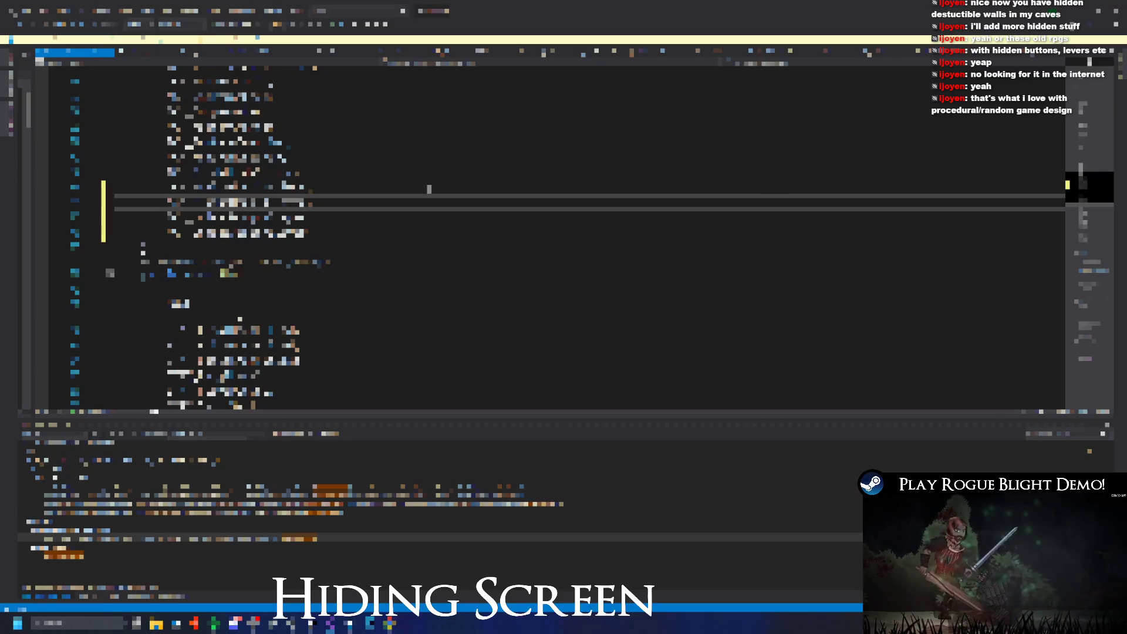
key("ctrl+s")
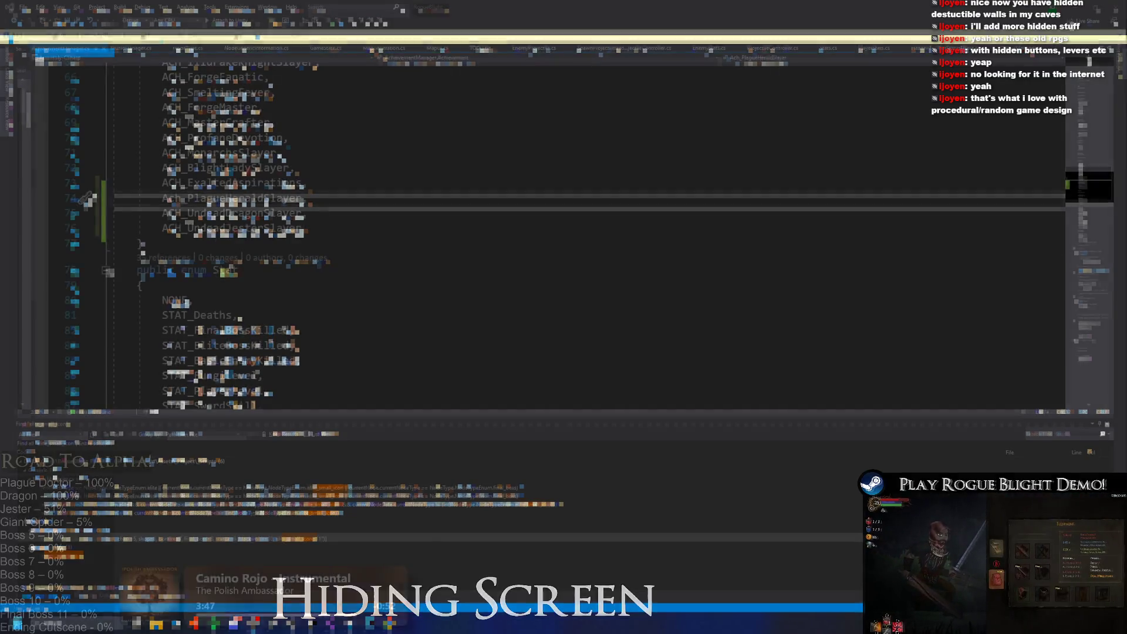
- Correct the Ach_ prefix on enum line 74 to ACH_
left_click(528, 185)
mouse_move(302, 234)
left_mouse_down()
mouse_move(111, 198)
mouse_move(111, 183)
left_mouse_up()
left_click(167, 198)
key("Delete")
key("Delete")
type("CH")
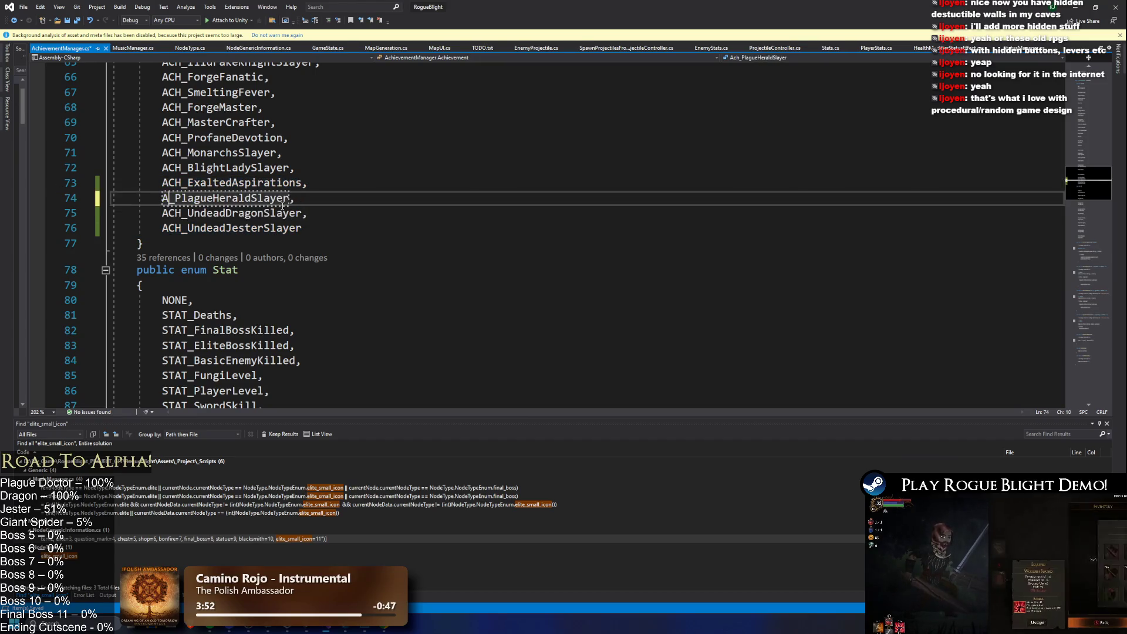
key("alt+Tab")
key("Tab")
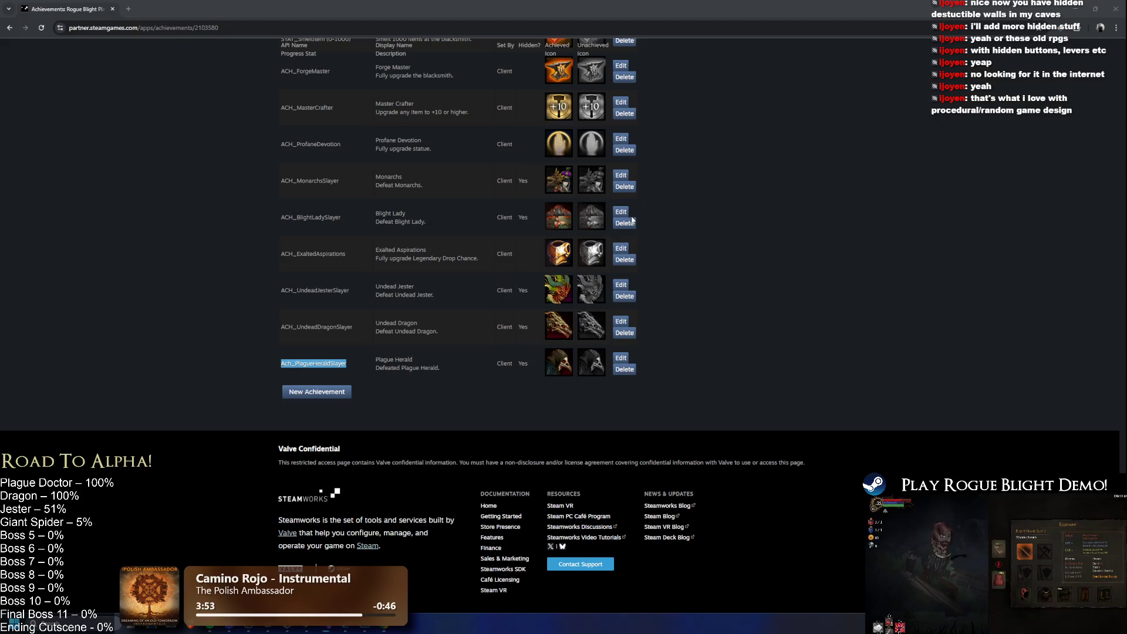
- Change the Plague Herald achievement's API name prefix to ACH_ and save it
left_click(371, 352)
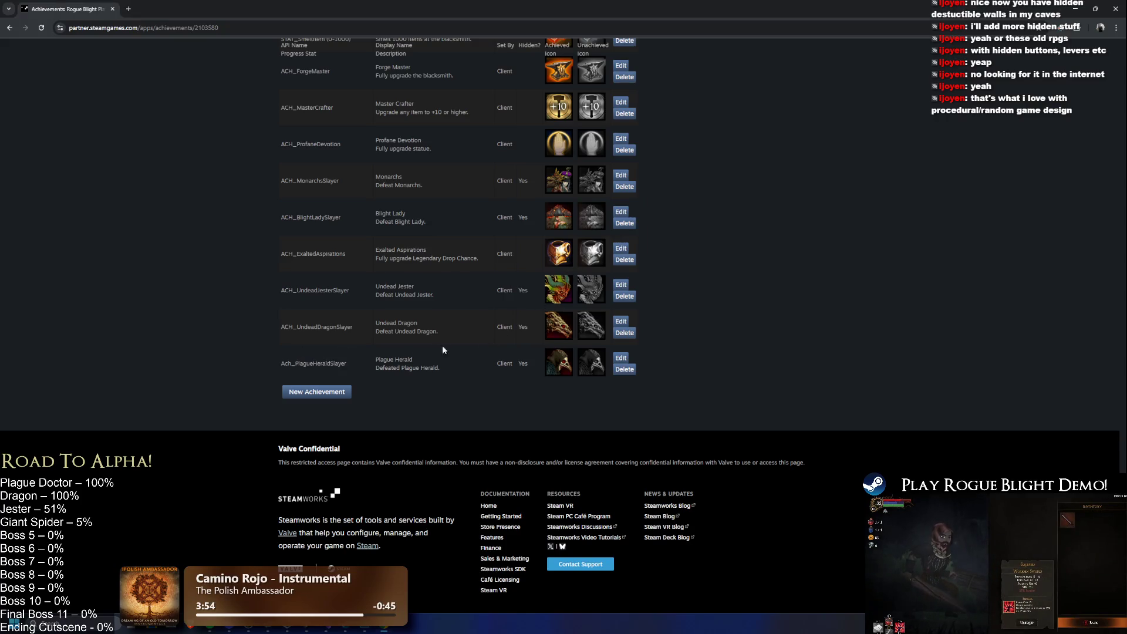
left_click(620, 357)
left_click(376, 399)
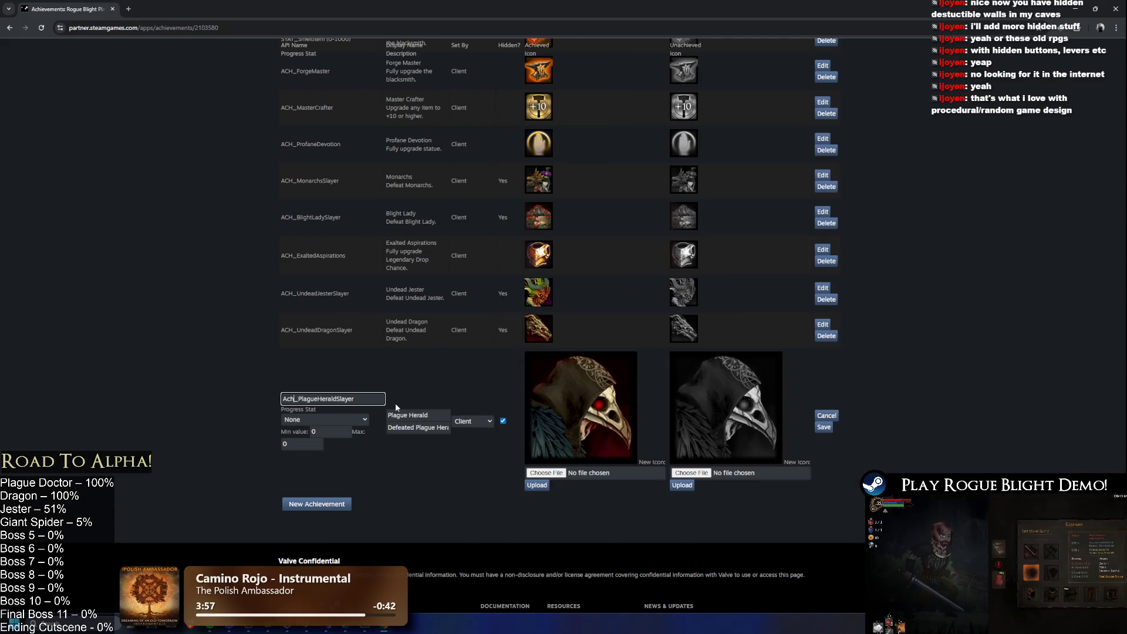
type("CH")
left_click(823, 427)
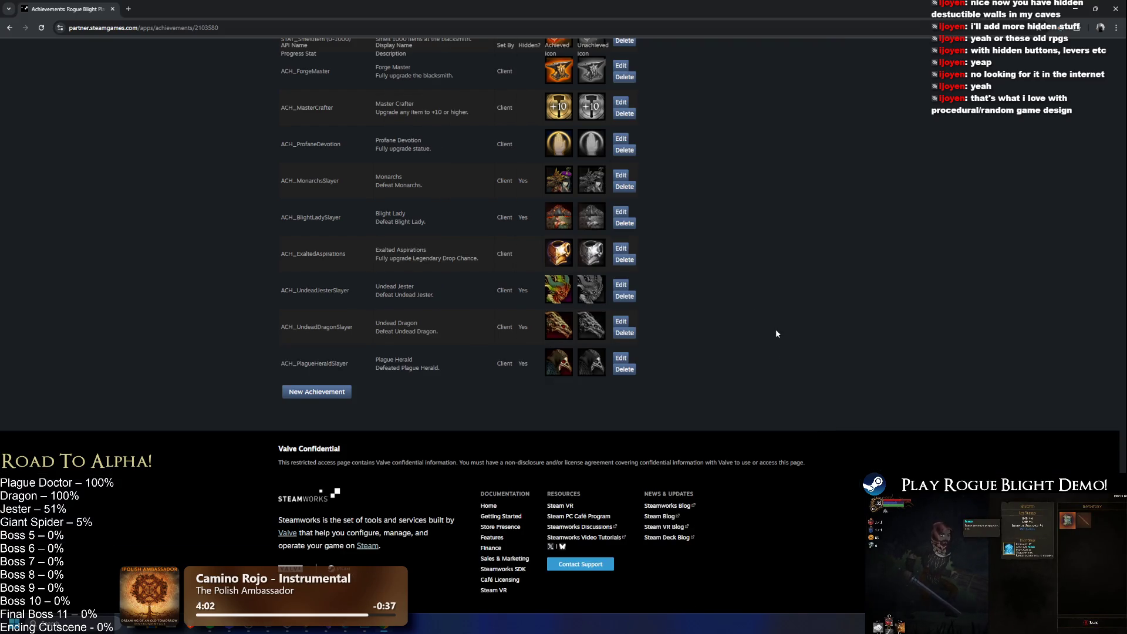
- Prepare for publishing, enter the confirmation word, and publish the changes to Steam
scroll(776, 328, "up", 20)
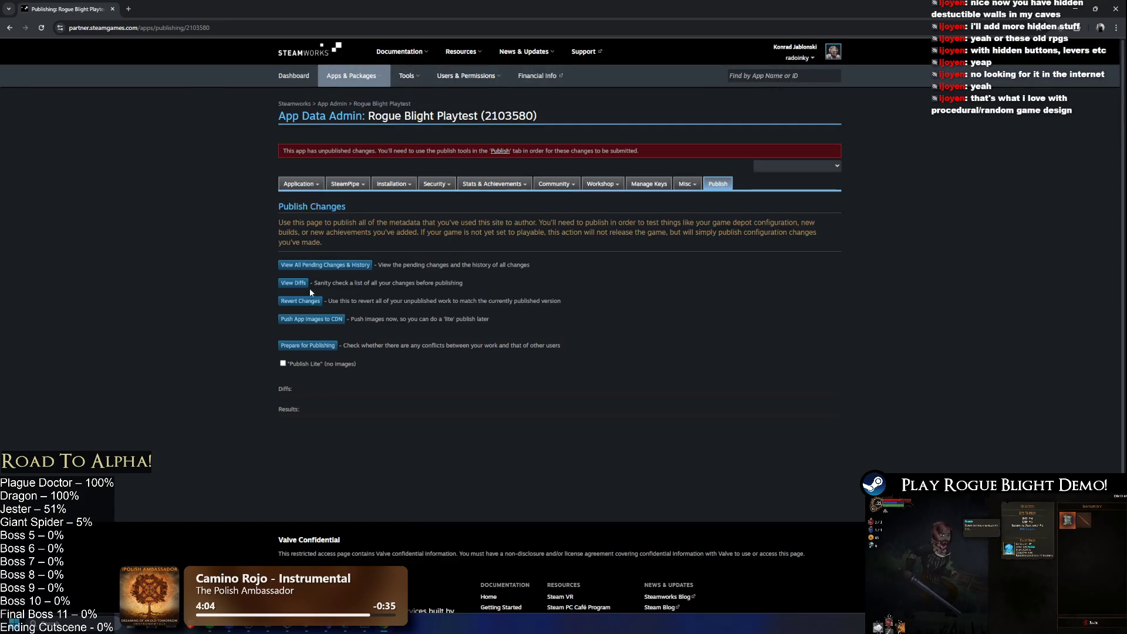
left_click(315, 346)
left_click(315, 408)
left_click(330, 430)
type("STEAMWORKS")
left_click(297, 504)
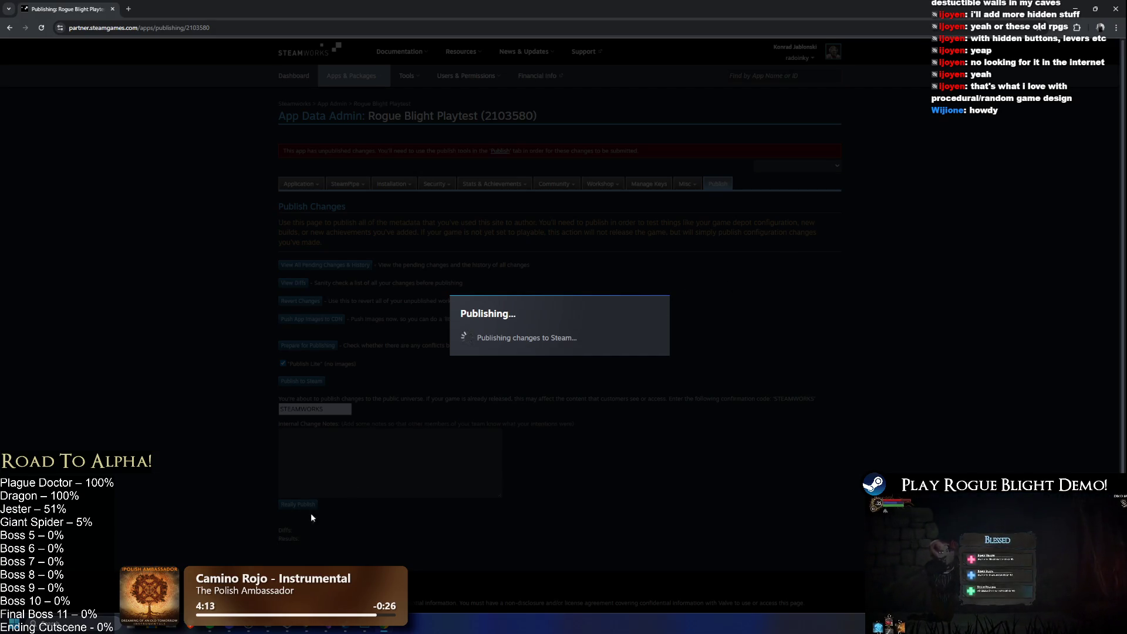
key("alt+Tab")
key("Escape")
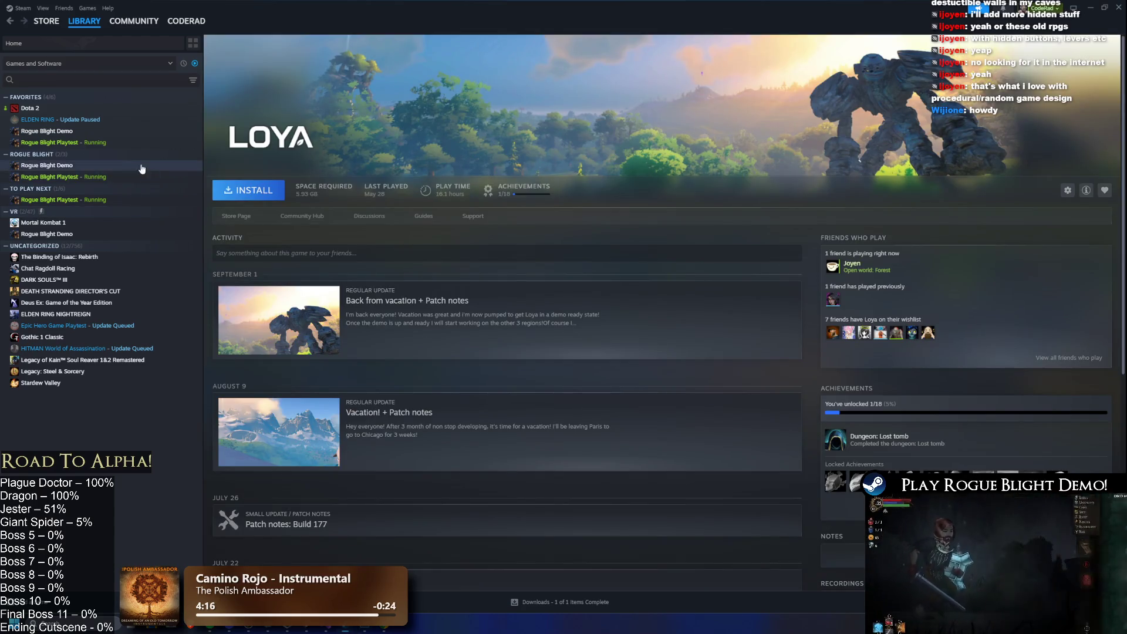
- Review the Rogue Blight Playtest achievements list, then close it and minimize Steam
left_click(93, 142)
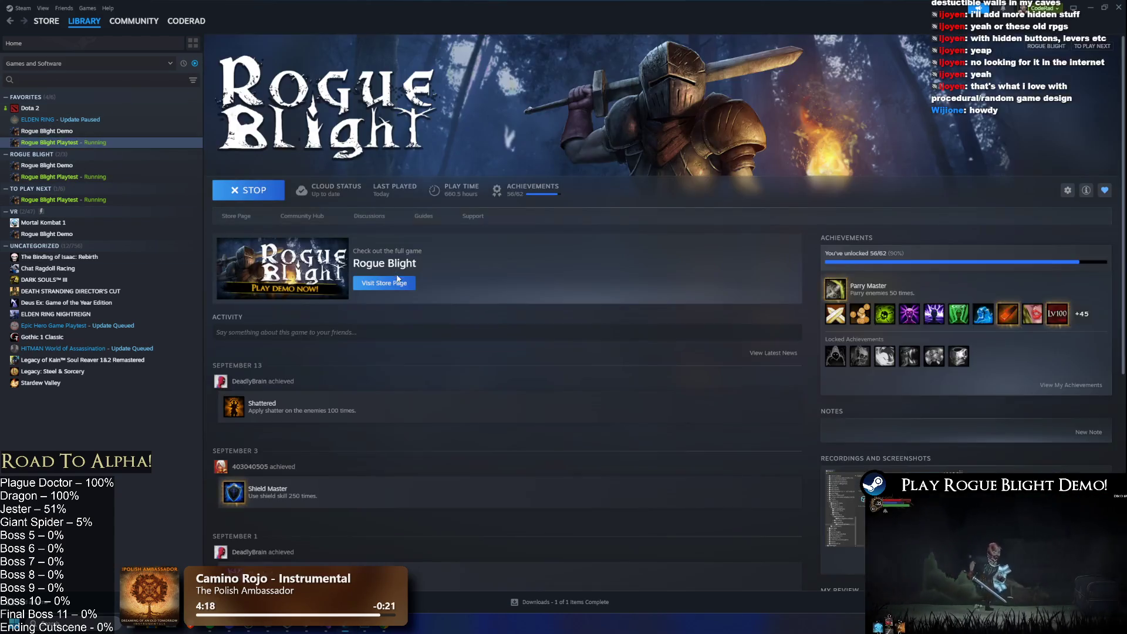
scroll(984, 357, "down", 4)
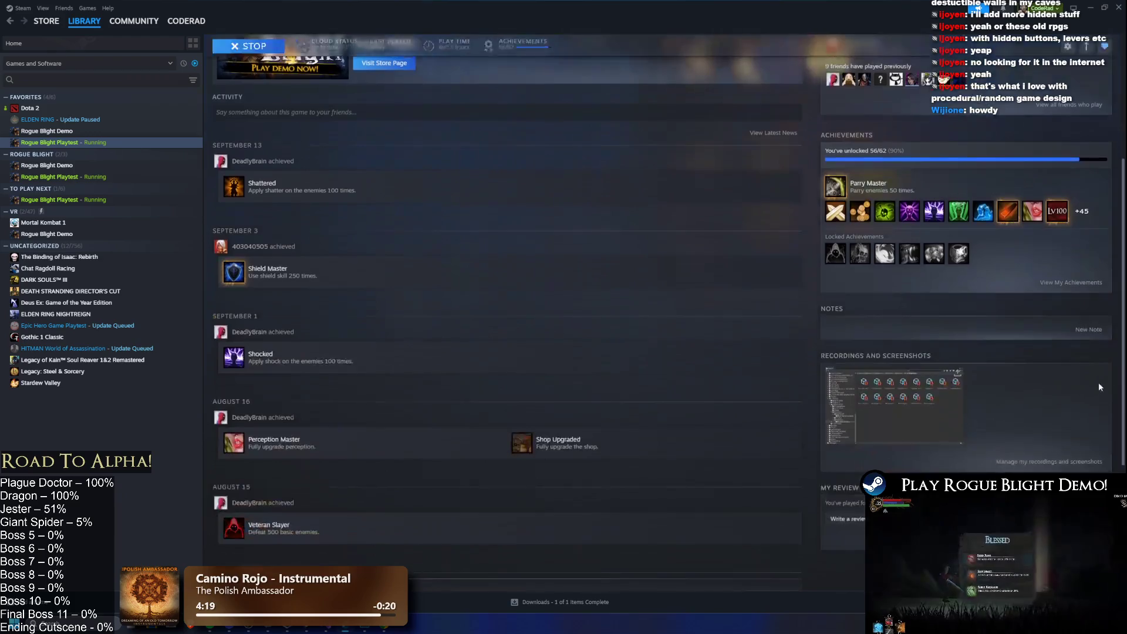
left_click(1074, 282)
scroll(749, 207, "down", 3)
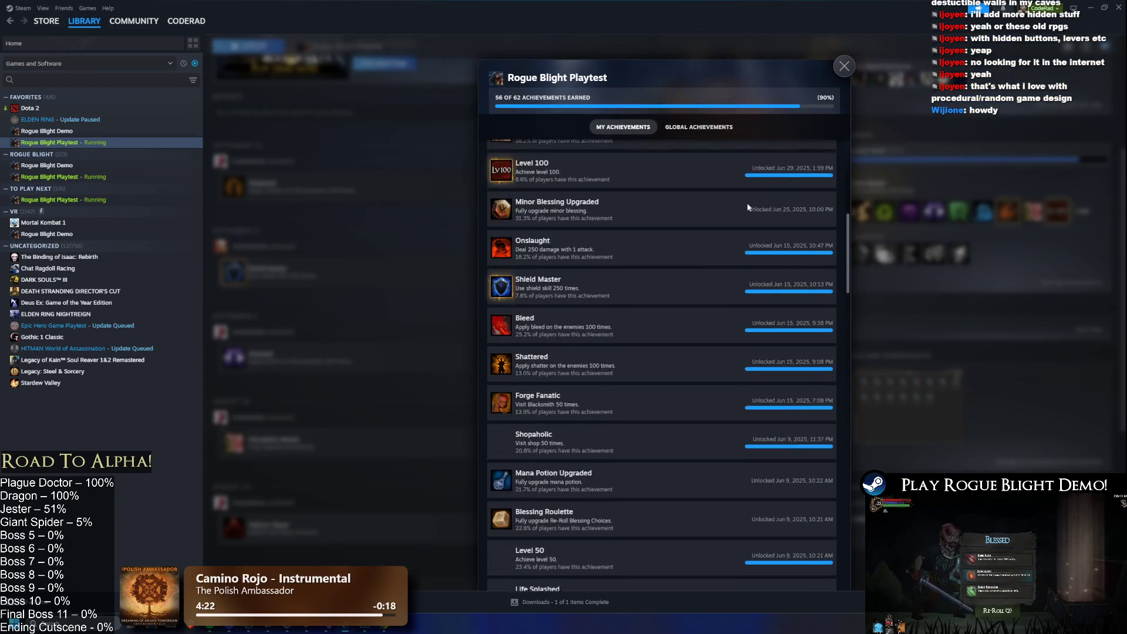
scroll(749, 207, "down", 10)
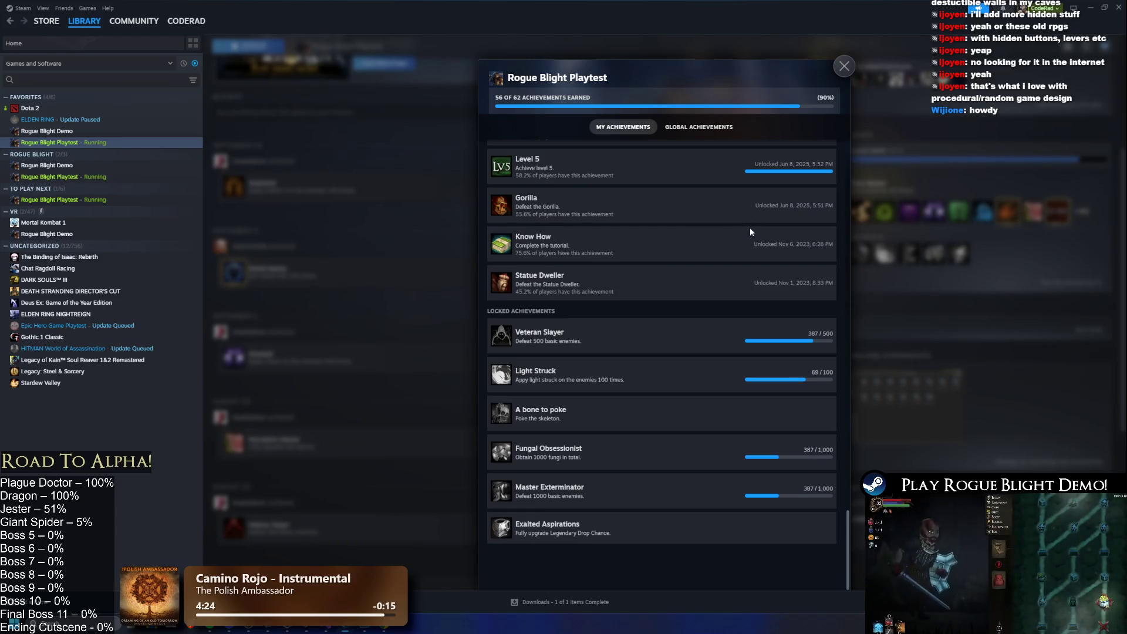
scroll(750, 227, "up", 1)
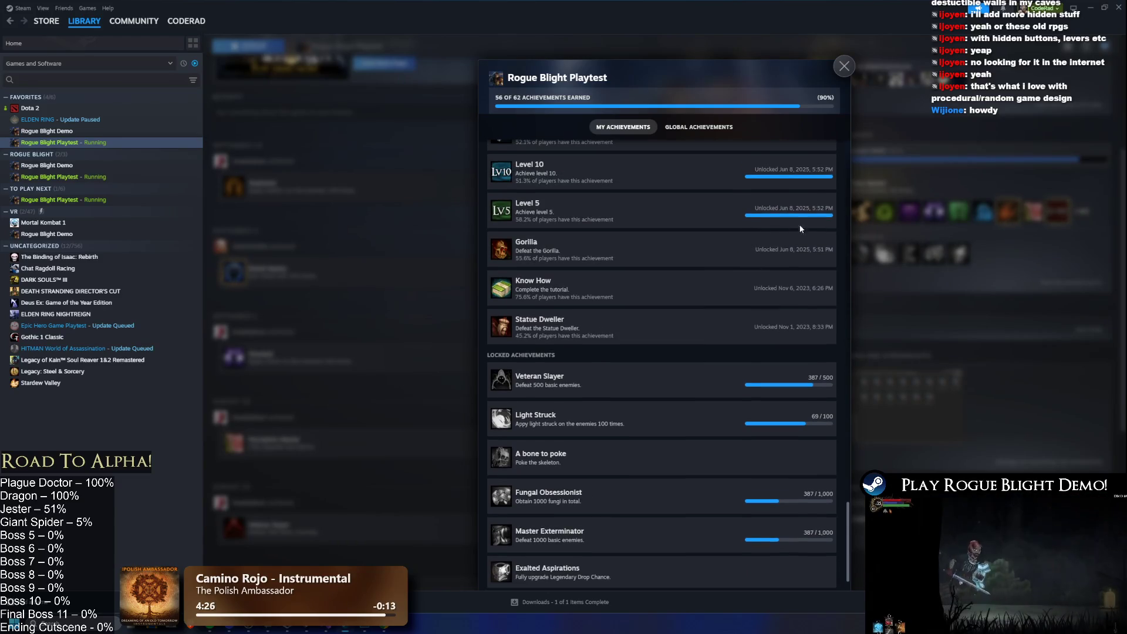
key("alt+Tab")
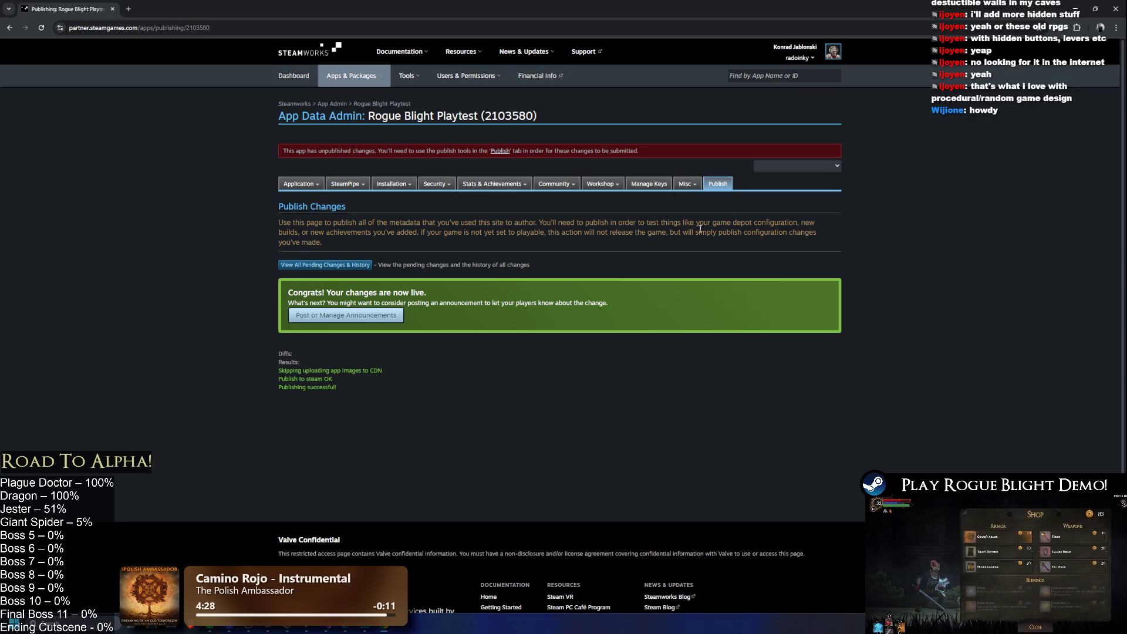
key("alt+Tab")
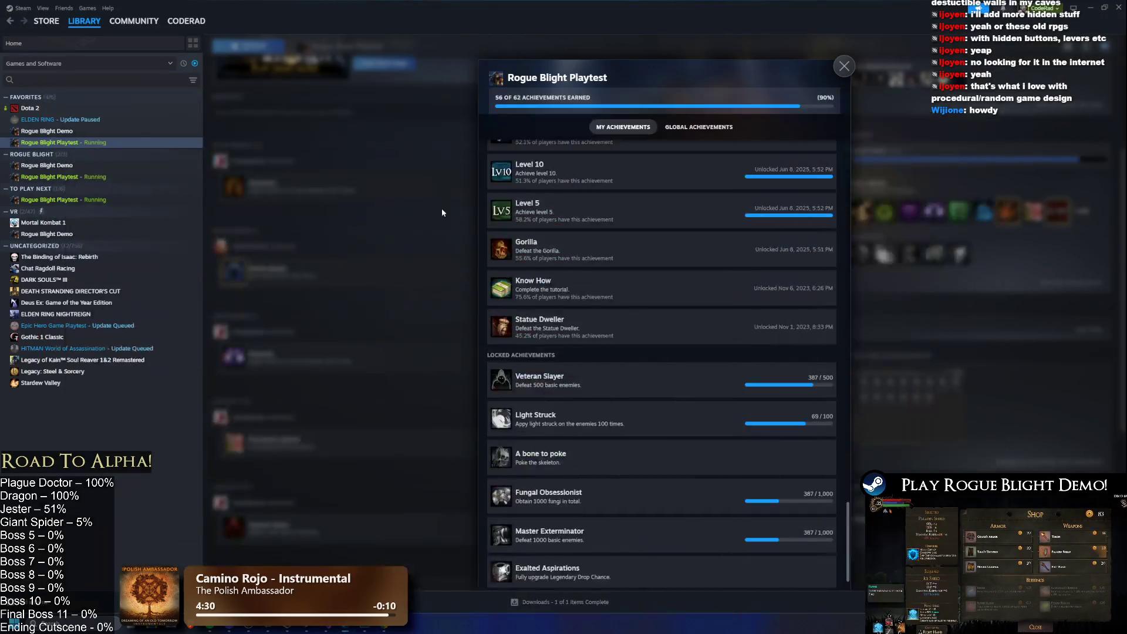
left_click(844, 66)
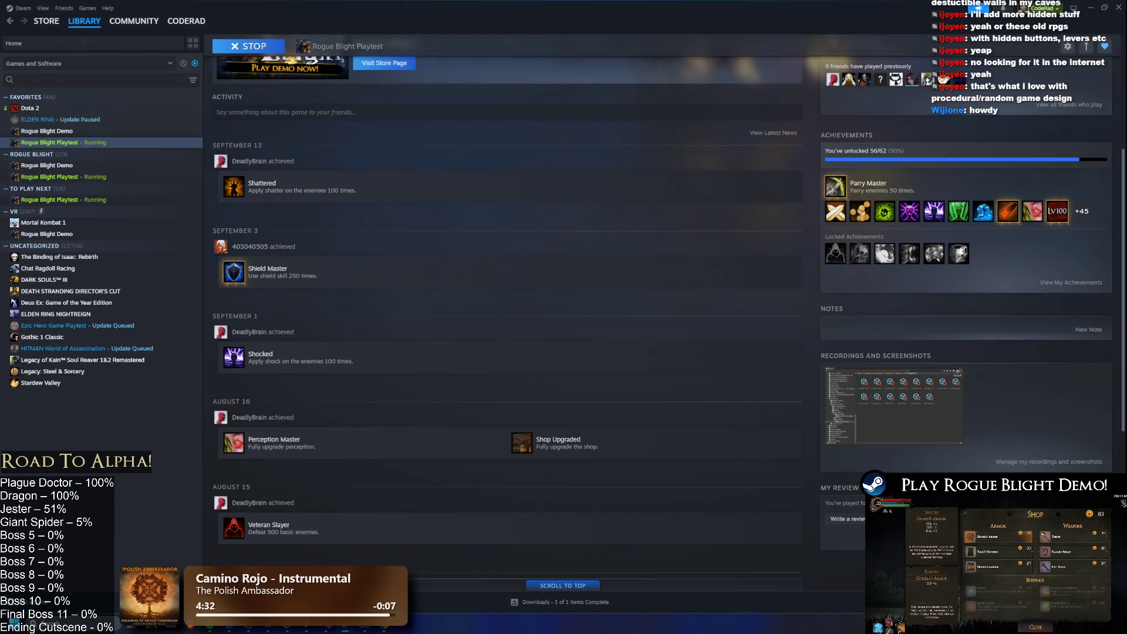
left_click(1089, 7)
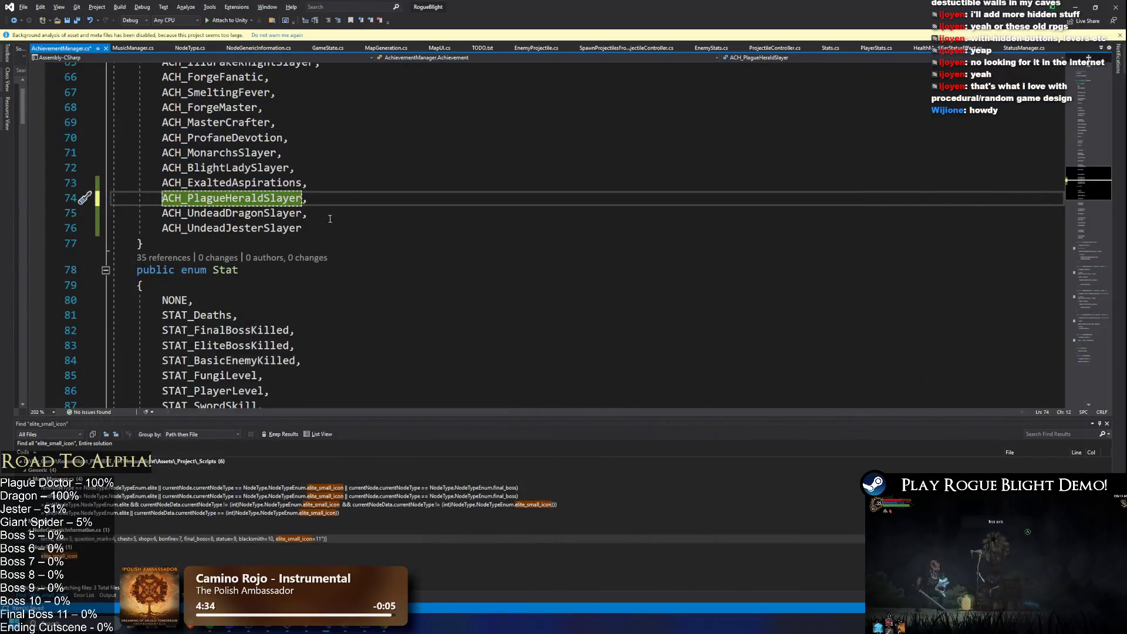
- Set the UndeadDragon prefab's Gain Achievement For Defeating to ACH_Undead Dragon Slayer and save
key("alt+Tab")
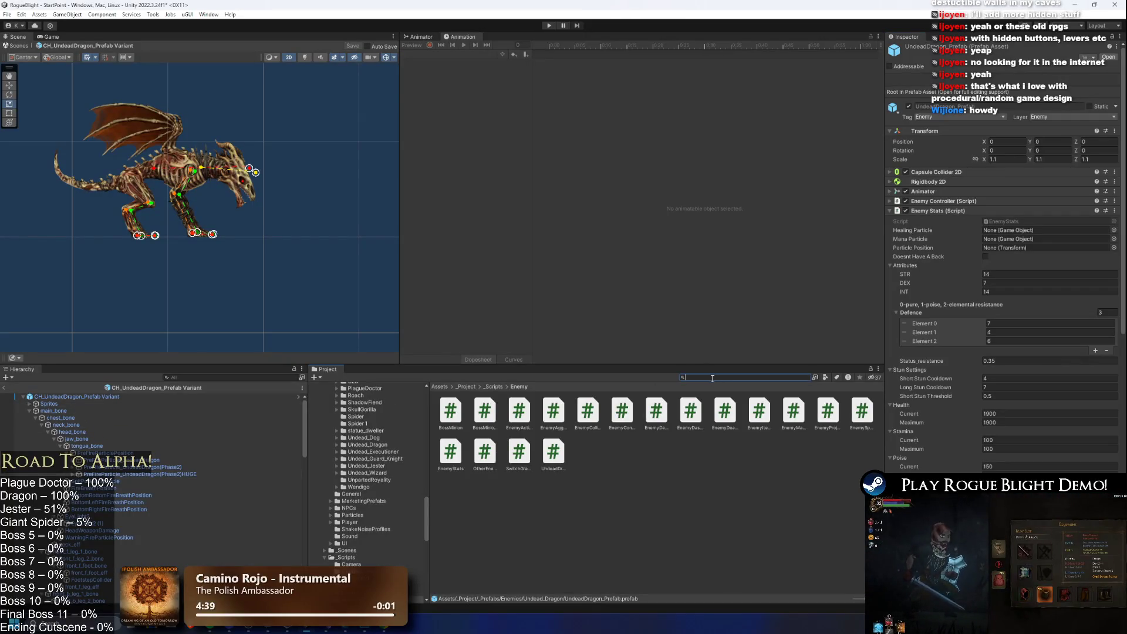
type("undead dragon prefa")
double_click(470, 414)
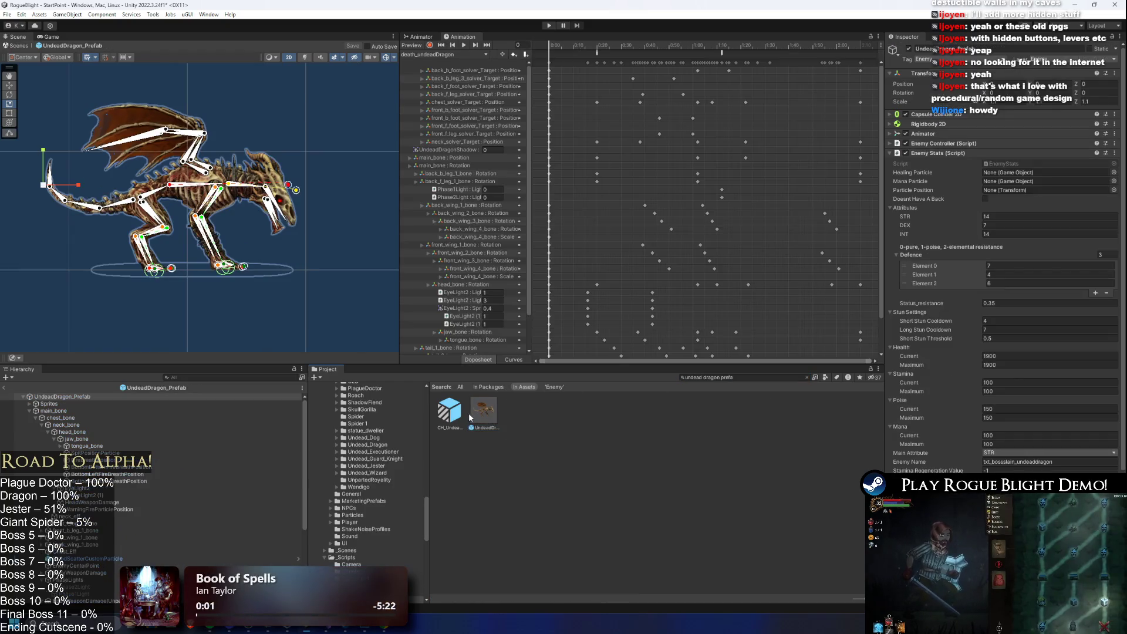
scroll(1023, 355, "down", 5)
left_click(1015, 413)
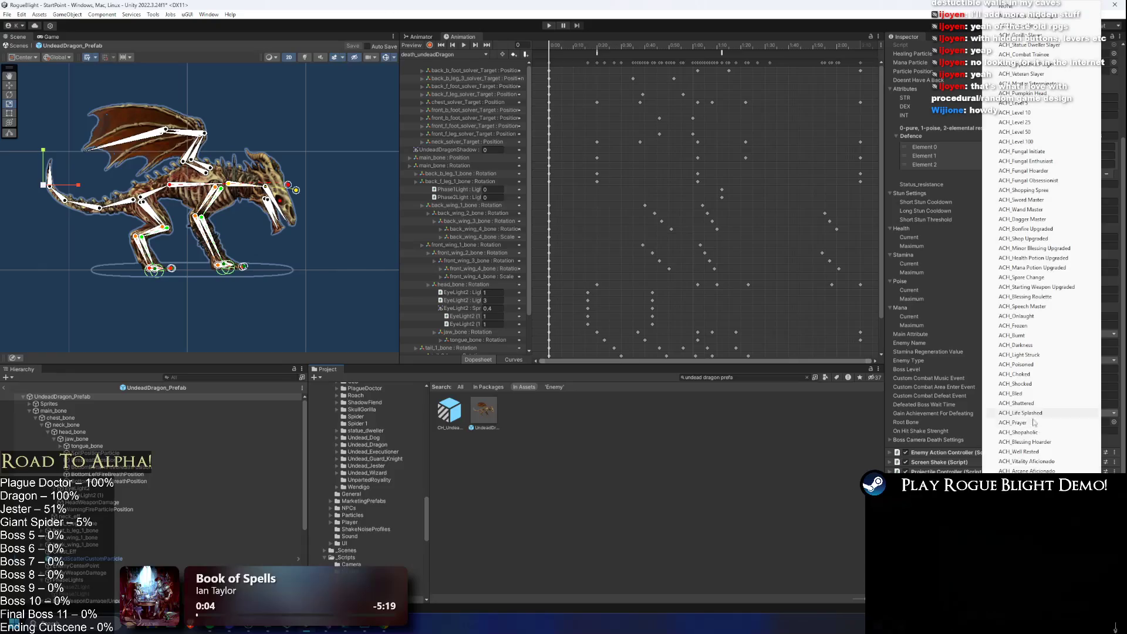
left_click(1024, 26)
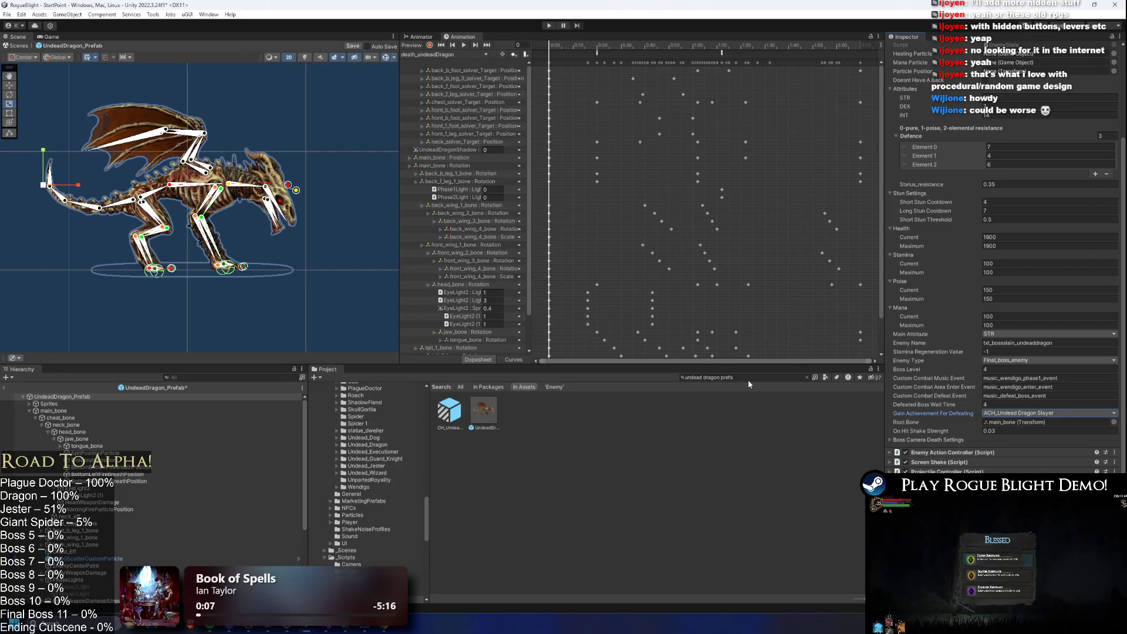
key("ctrl+s")
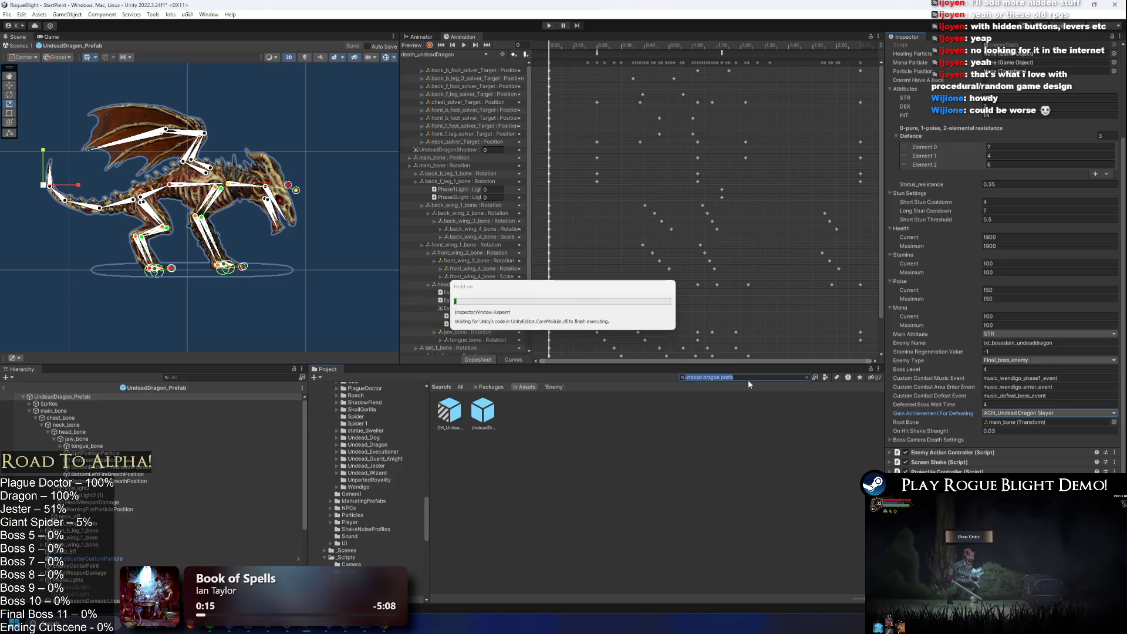
- Verify the Plague Doctor prefab's defeat reward is still Ach_Plague Herald Slayer
left_click(749, 381)
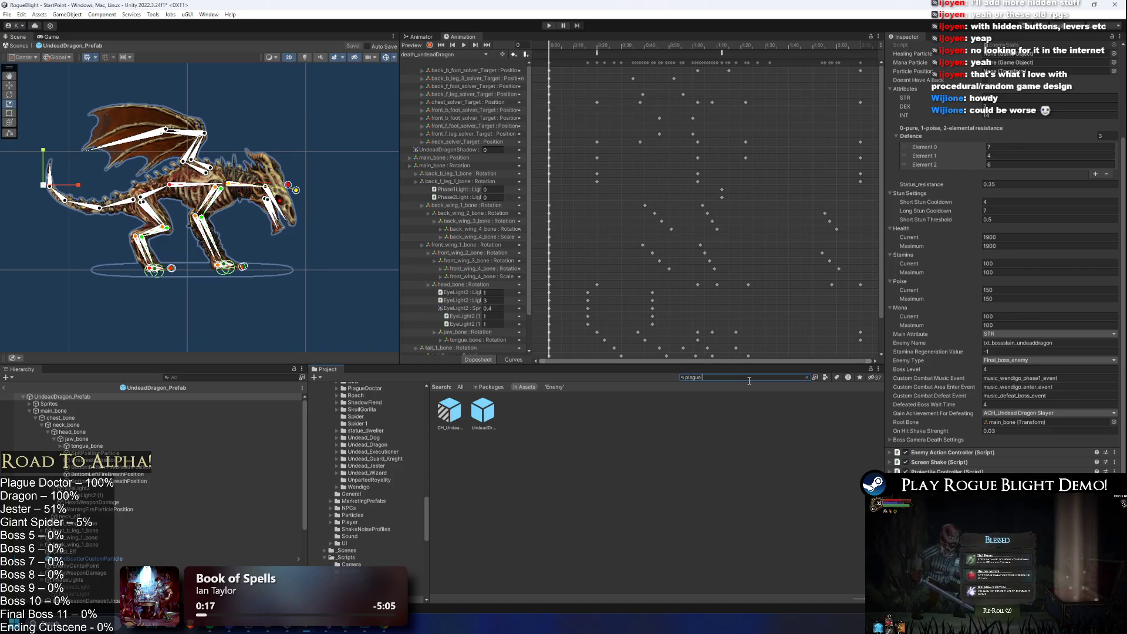
type(" doctor prefa")
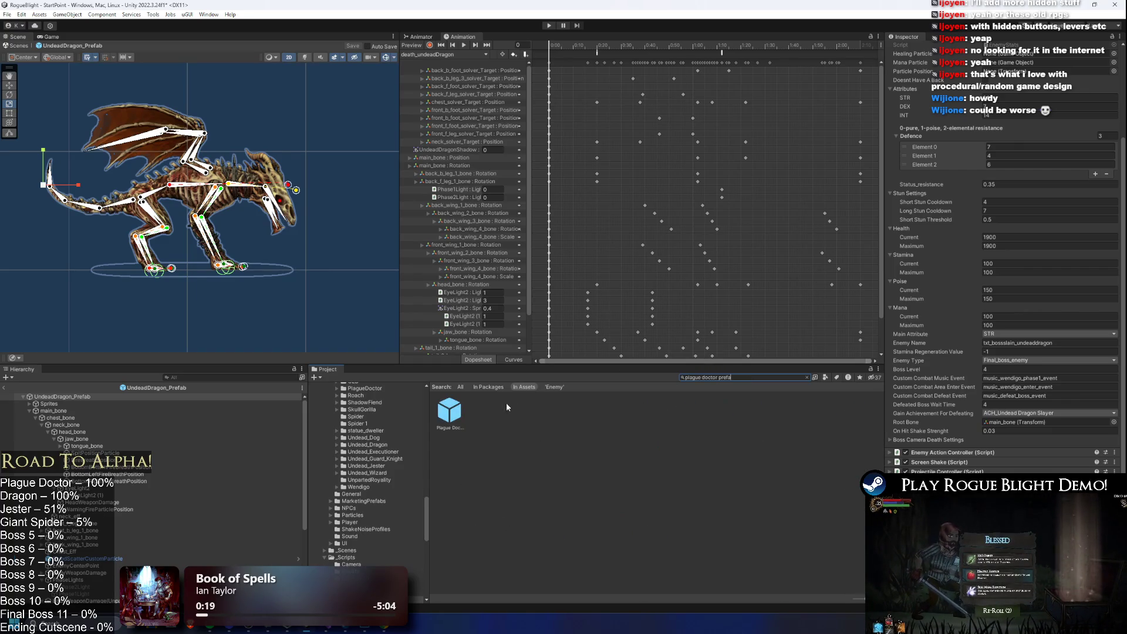
left_click(449, 411)
left_click(1033, 447)
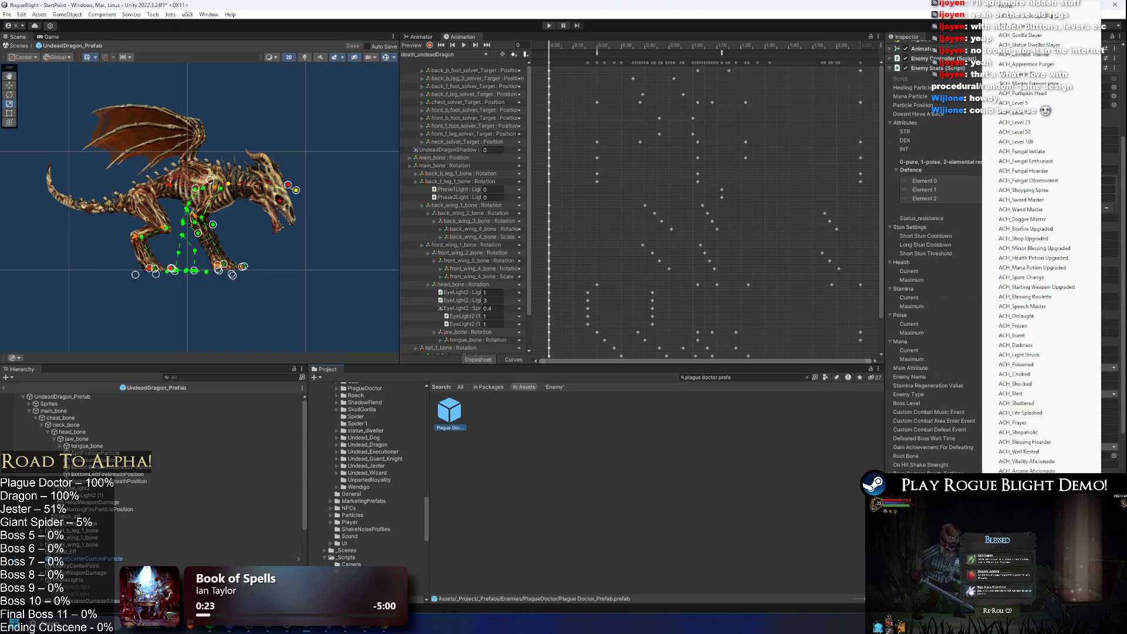
key("Escape")
- Open Undead_Jester_Prefab and its Gain Achievement For Defeating choices
left_click(755, 378)
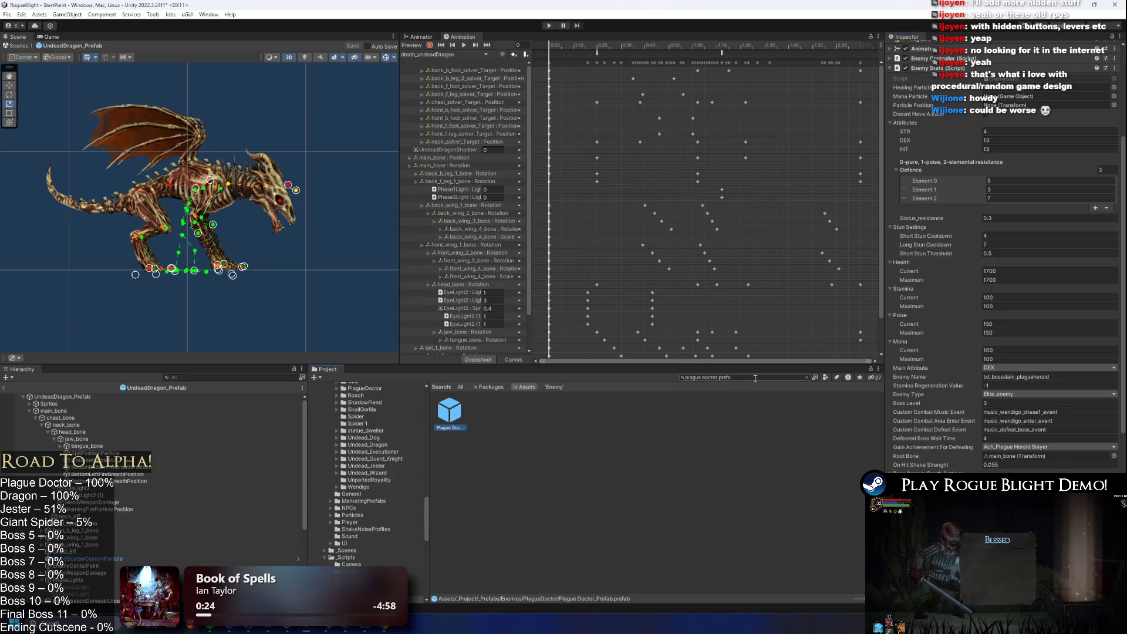
key("BackSpace")
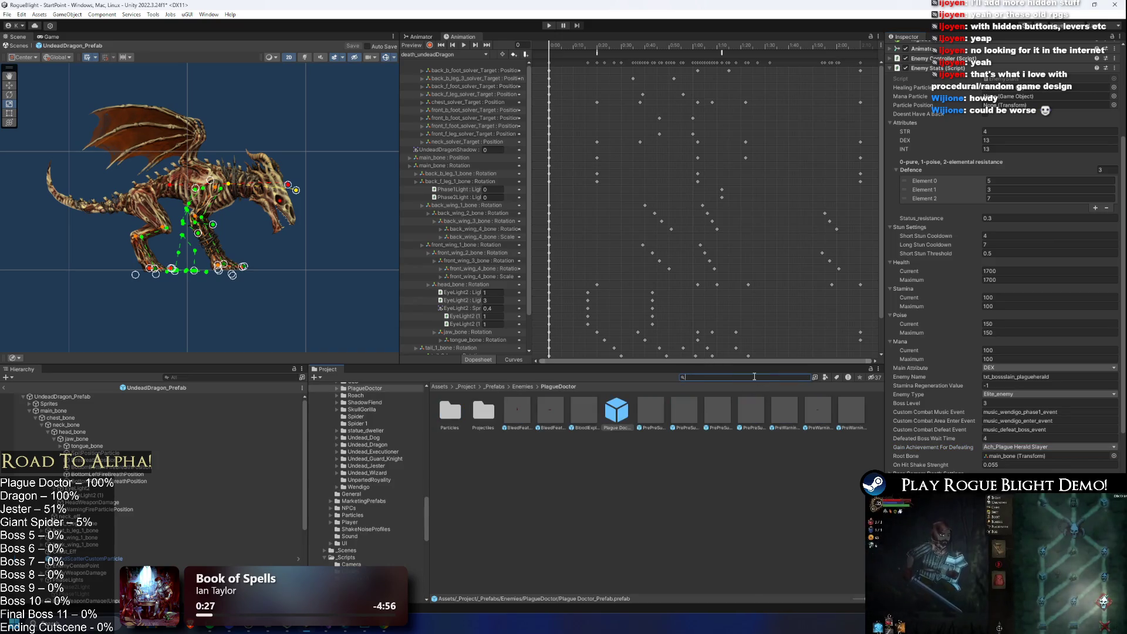
type("jesterundead")
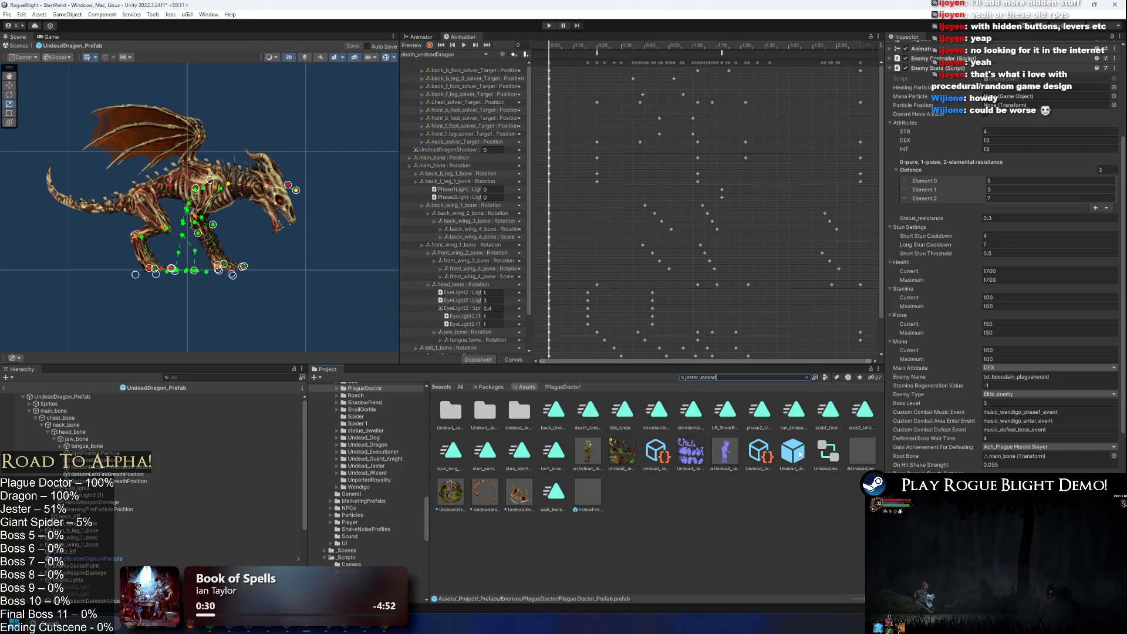
double_click(794, 453)
left_click(1009, 405)
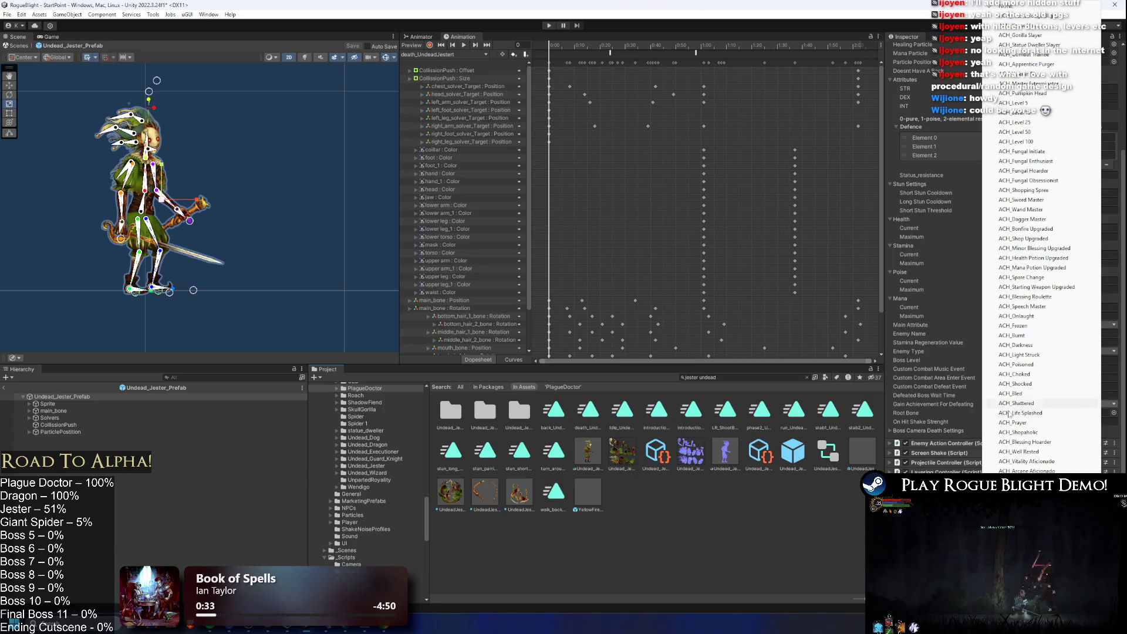
- Confirm ACH_Undead Jester Slayer as the Undead Jester's defeat reward and save the prefab
key("Return")
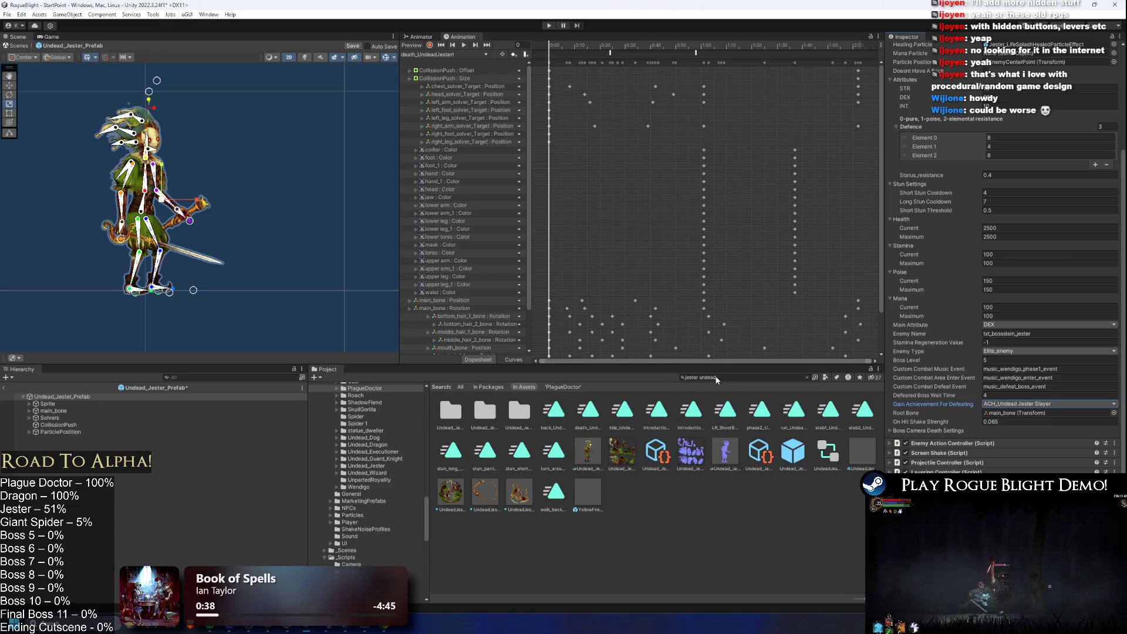
key("ctrl+s")
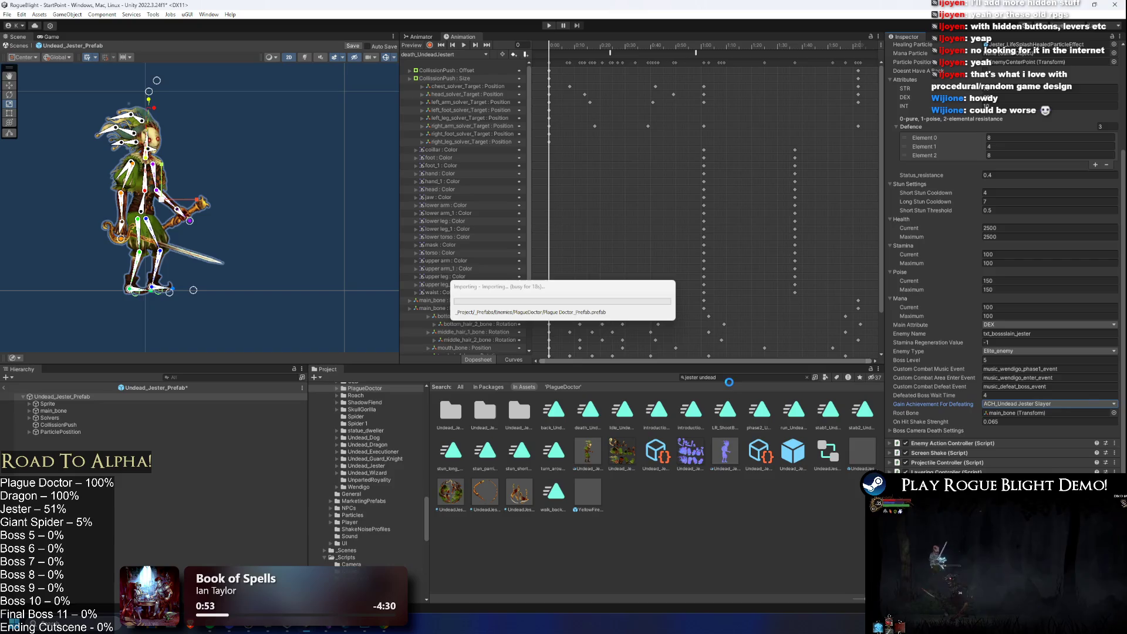
type("start poitn")
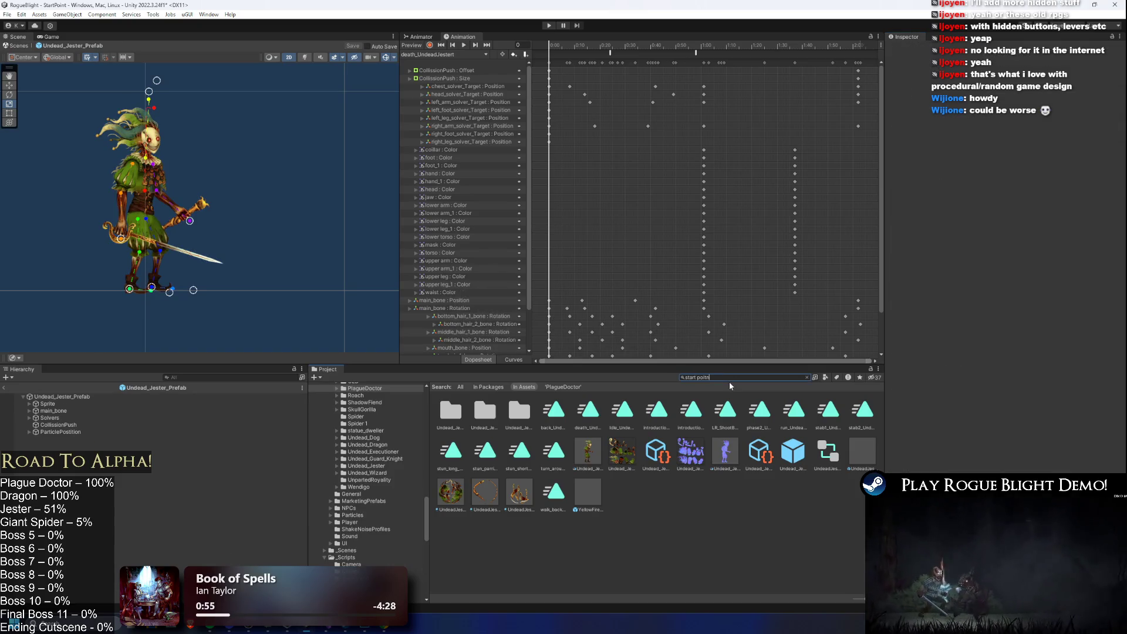
key("BackSpace")
key("BackSpace")
type("nt")
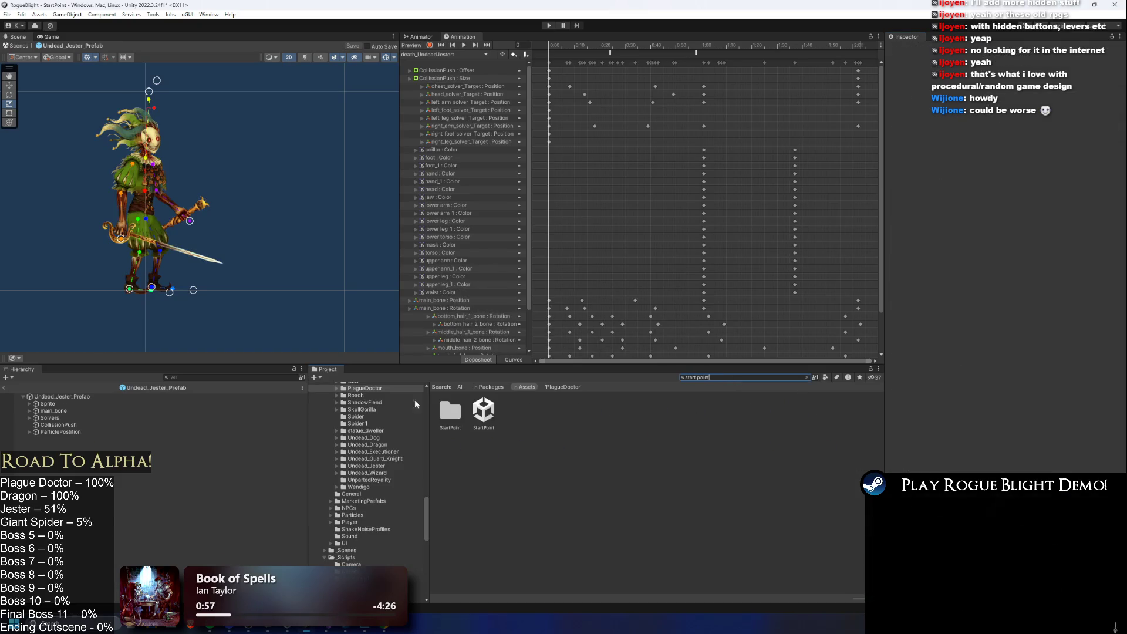
- Open the StartPoint scene, play the game to its title menu, then stop play mode
double_click(483, 411)
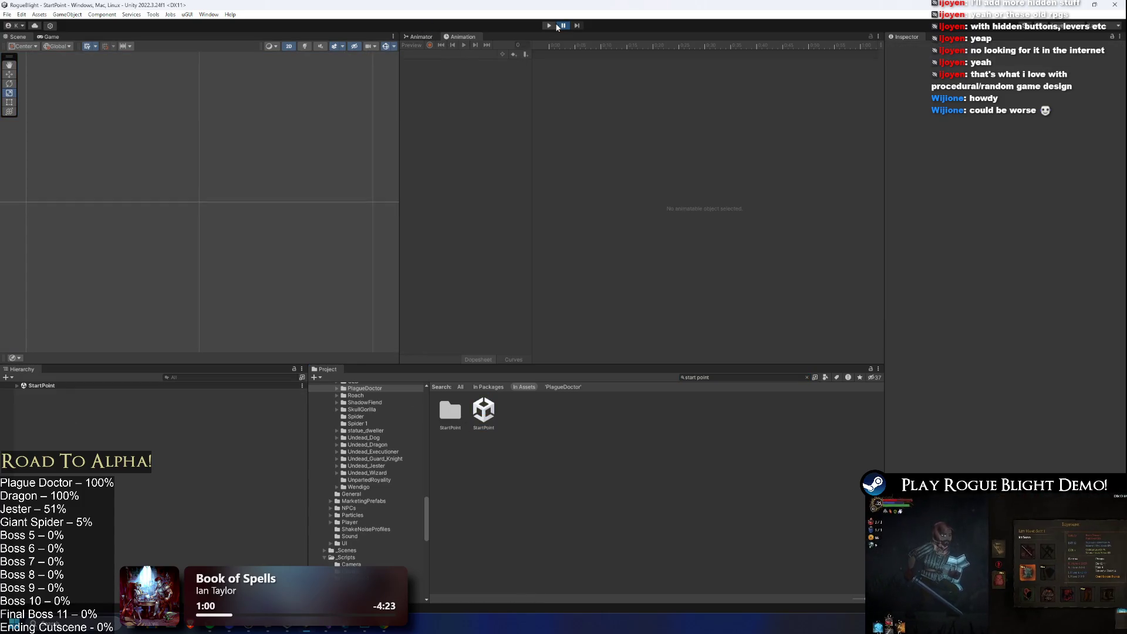
left_click(549, 25)
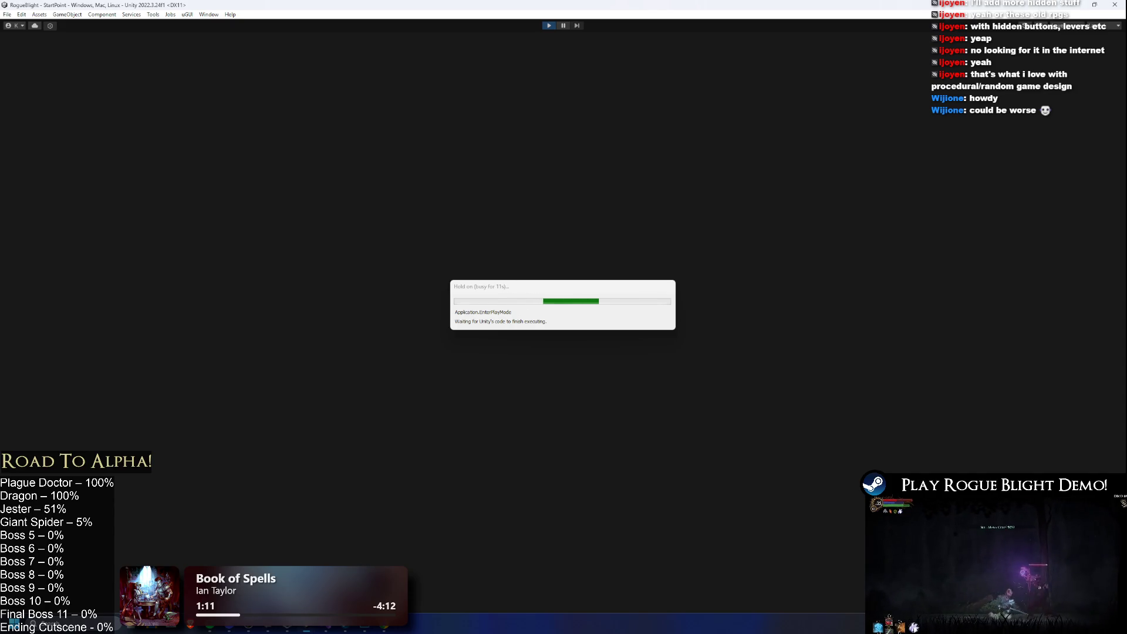
key("alt+Tab")
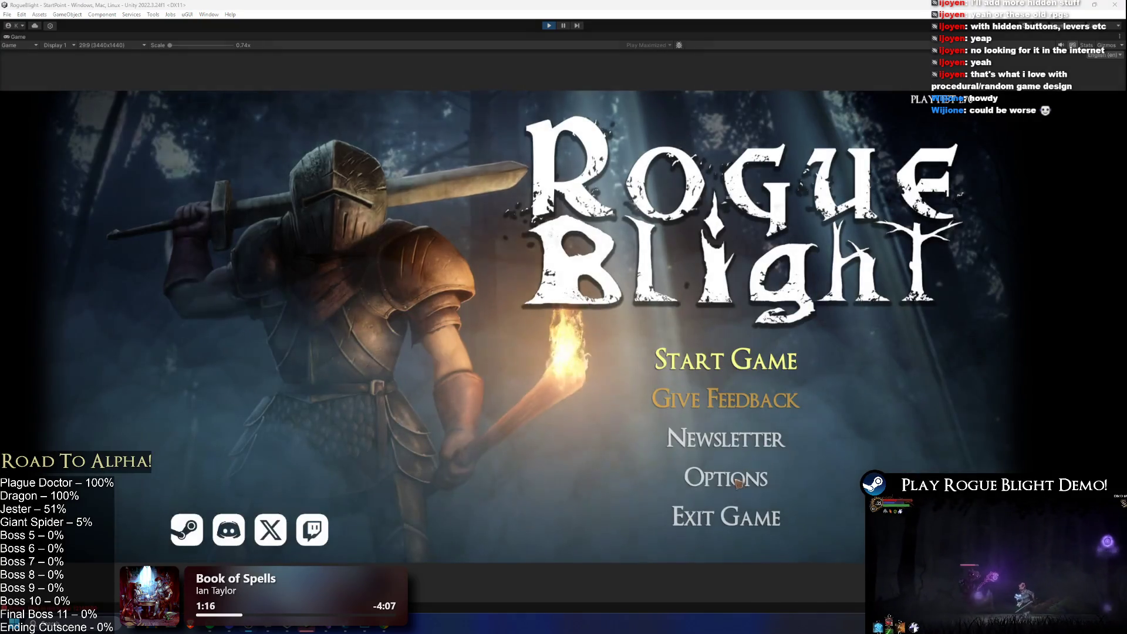
left_click(549, 25)
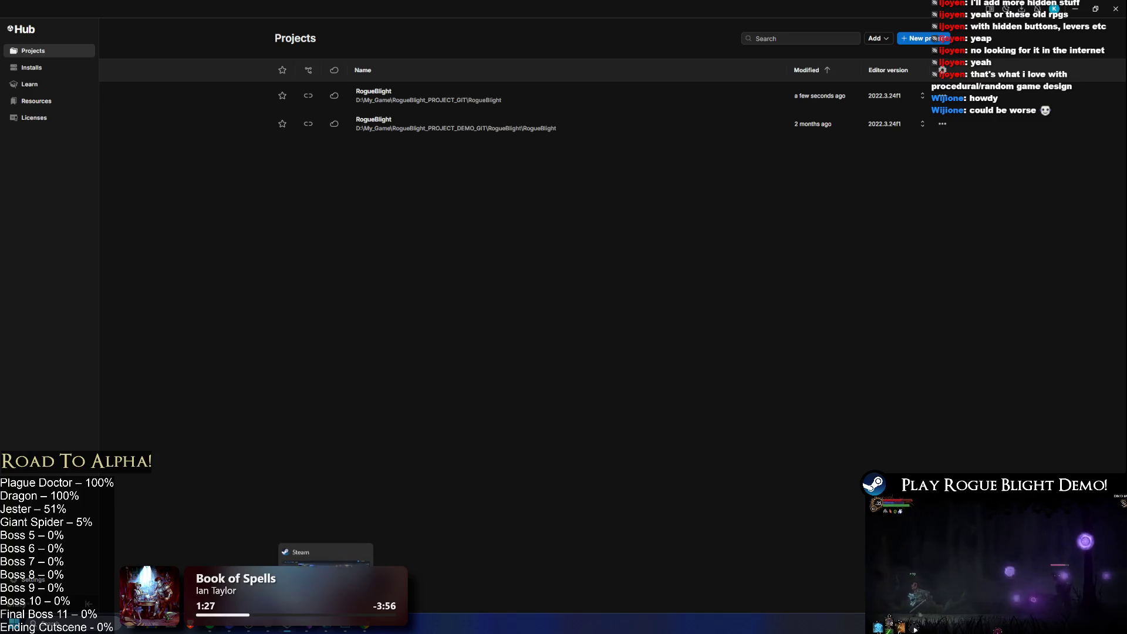
- Exit Steam from its tray icon and relaunch it through Windows search
left_click(326, 625)
key("alt+Tab")
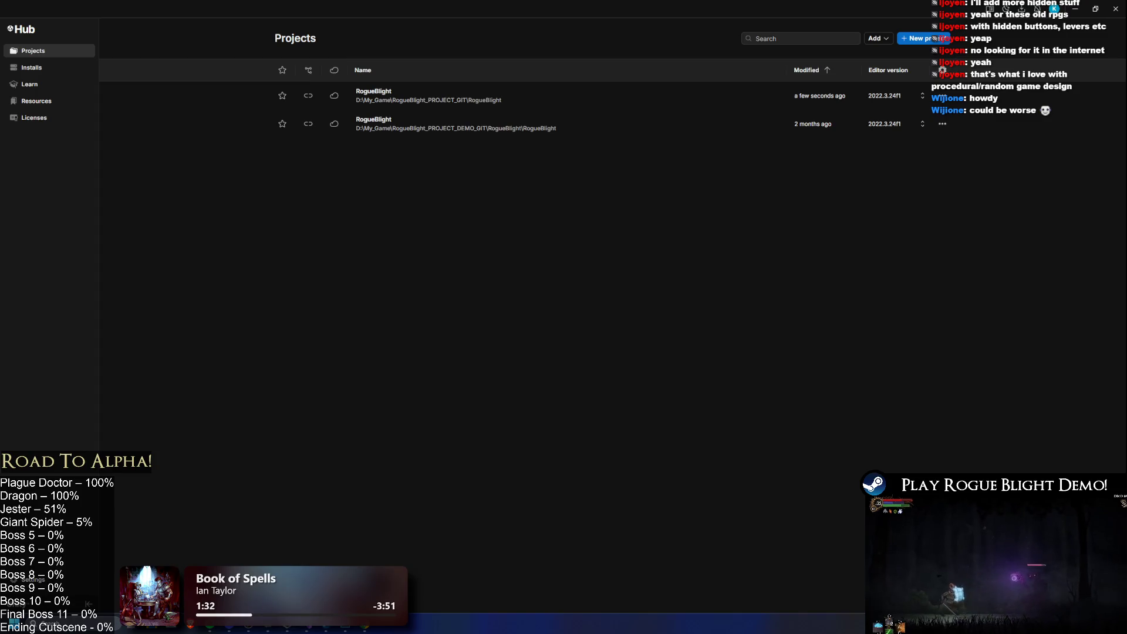
right_click(1014, 472)
left_click(1033, 466)
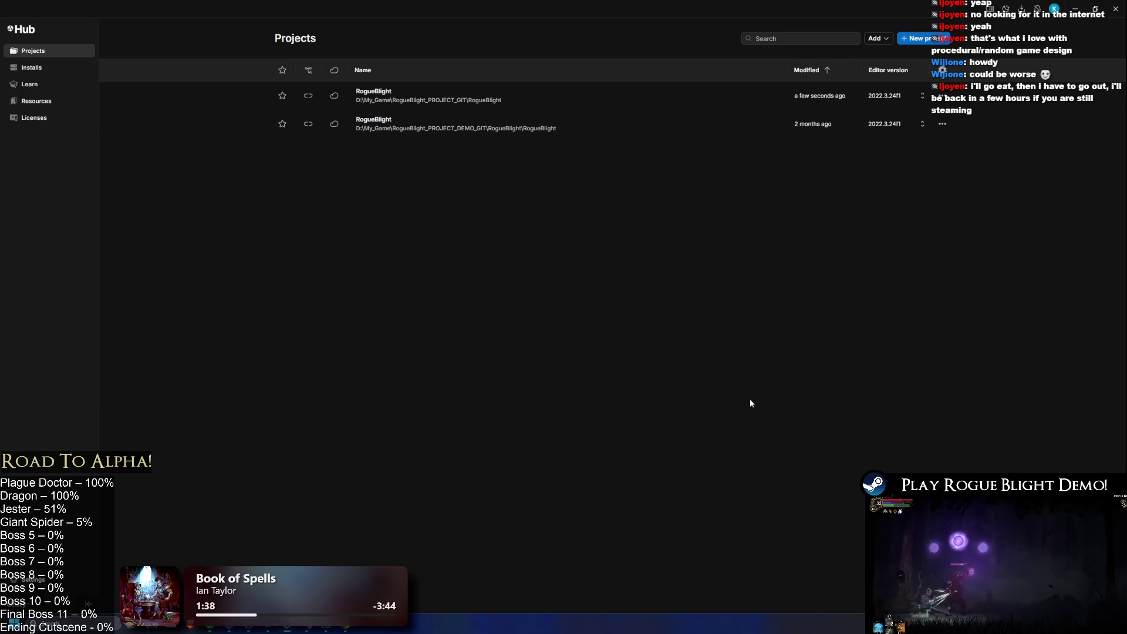
key("super")
type("steam")
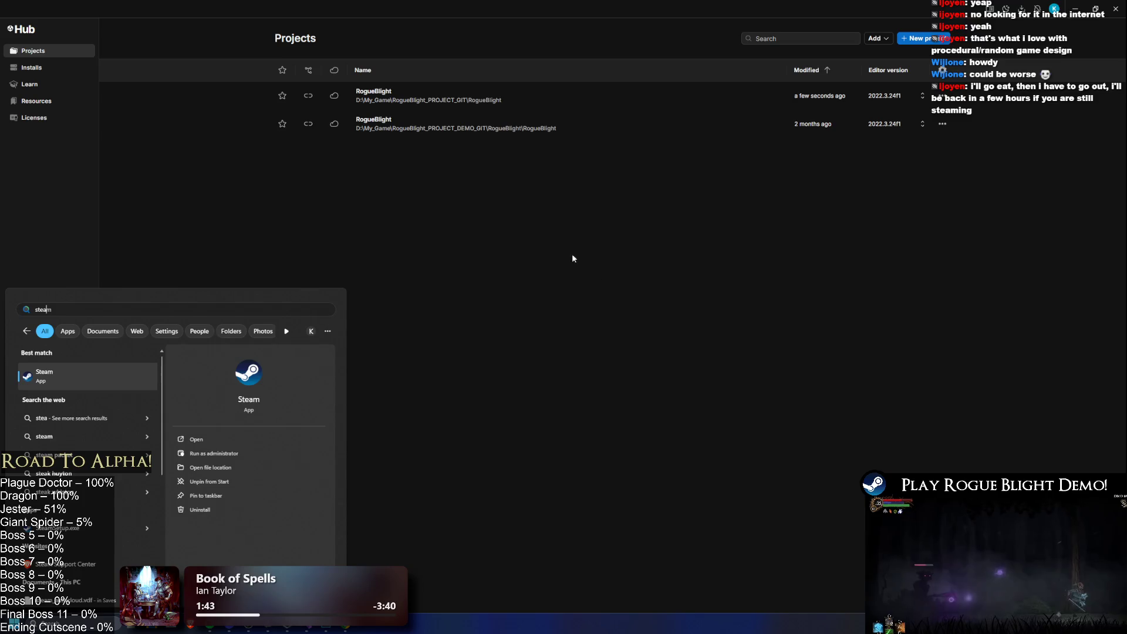
left_click(86, 375)
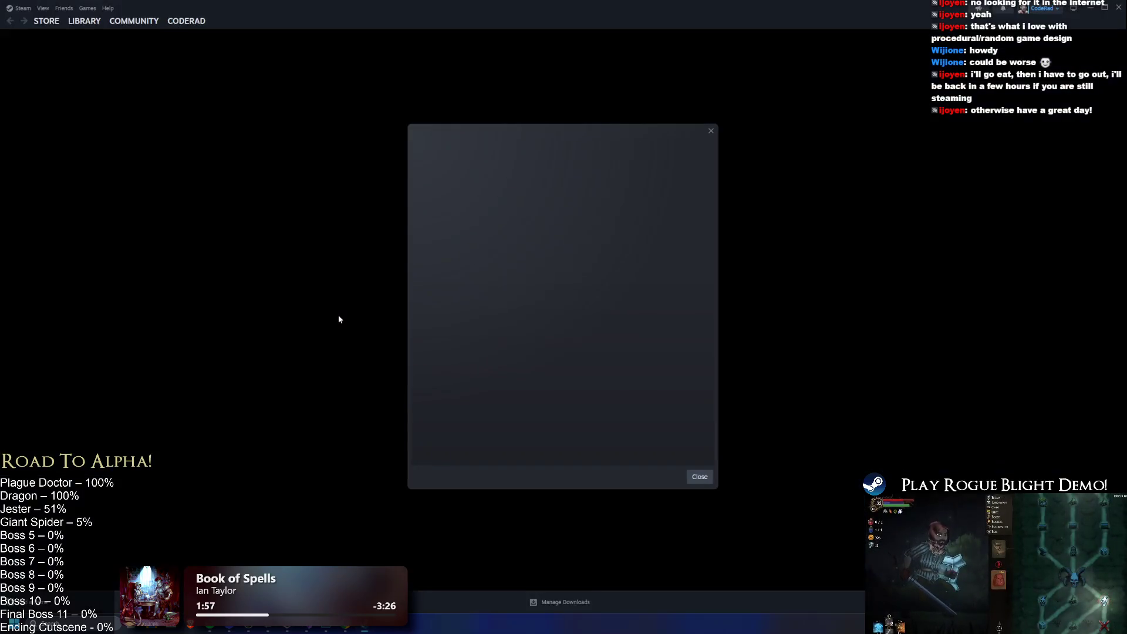
- Review the Rogue Blight Playtest achievements list to the end: 56 of 65 earned, 3 hidden remaining
left_click(711, 131)
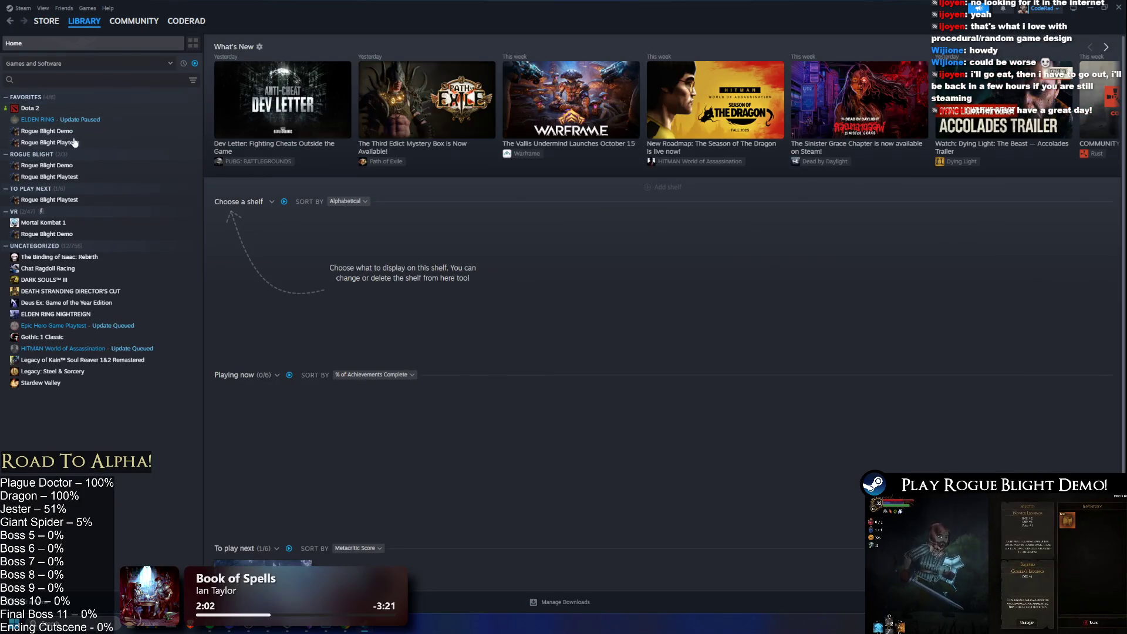
left_click(53, 142)
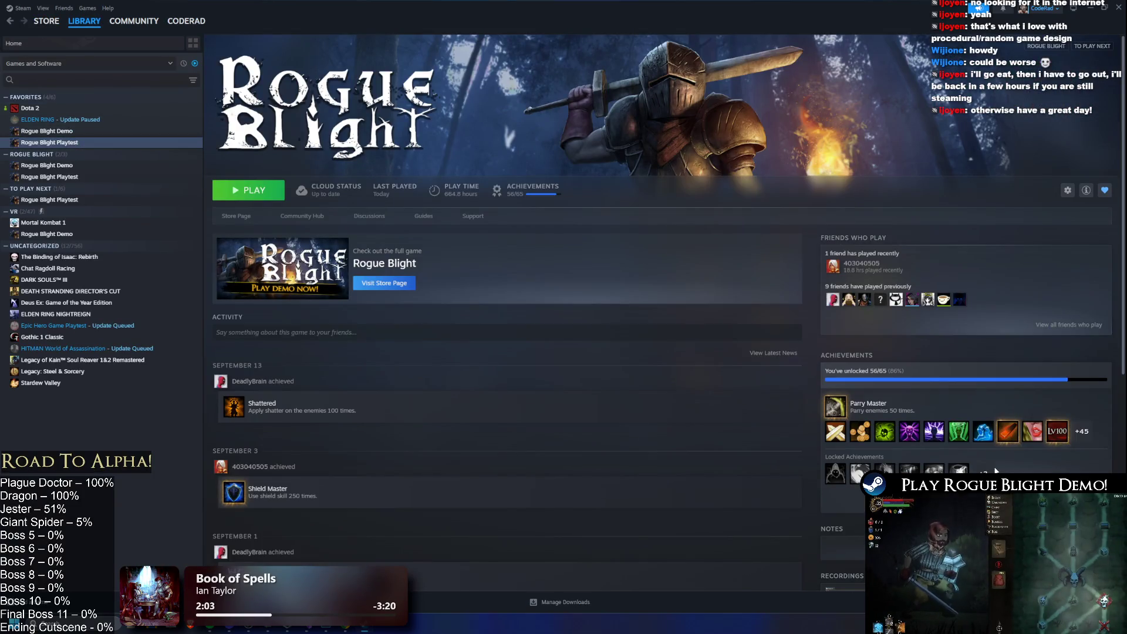
left_click(1008, 473)
scroll(653, 320, "down", 10)
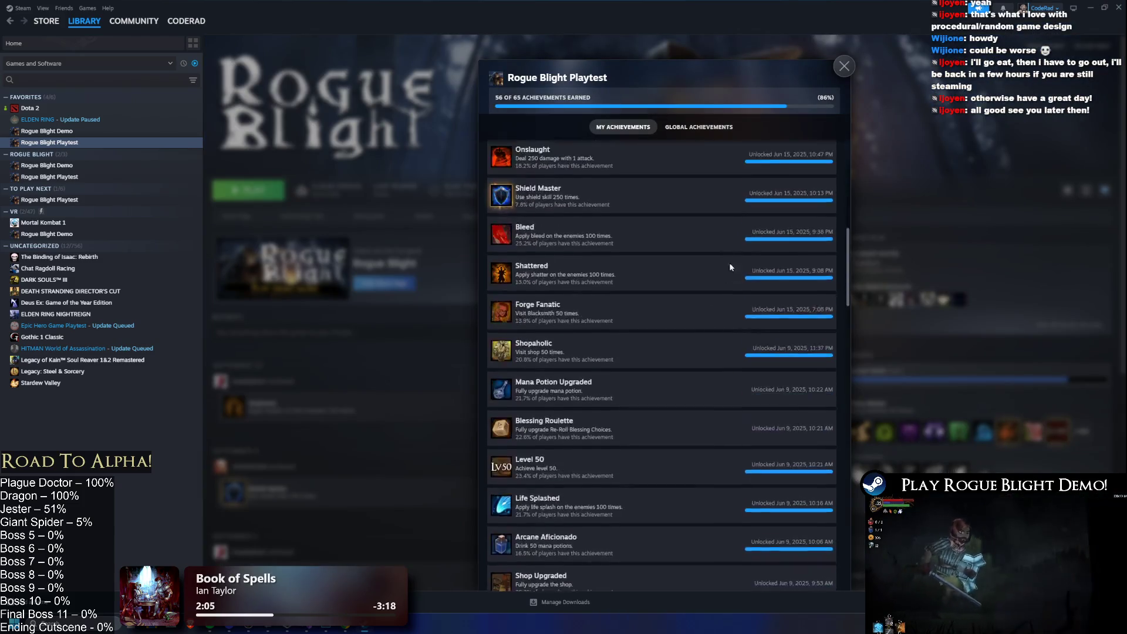
scroll(728, 275, "down", 10)
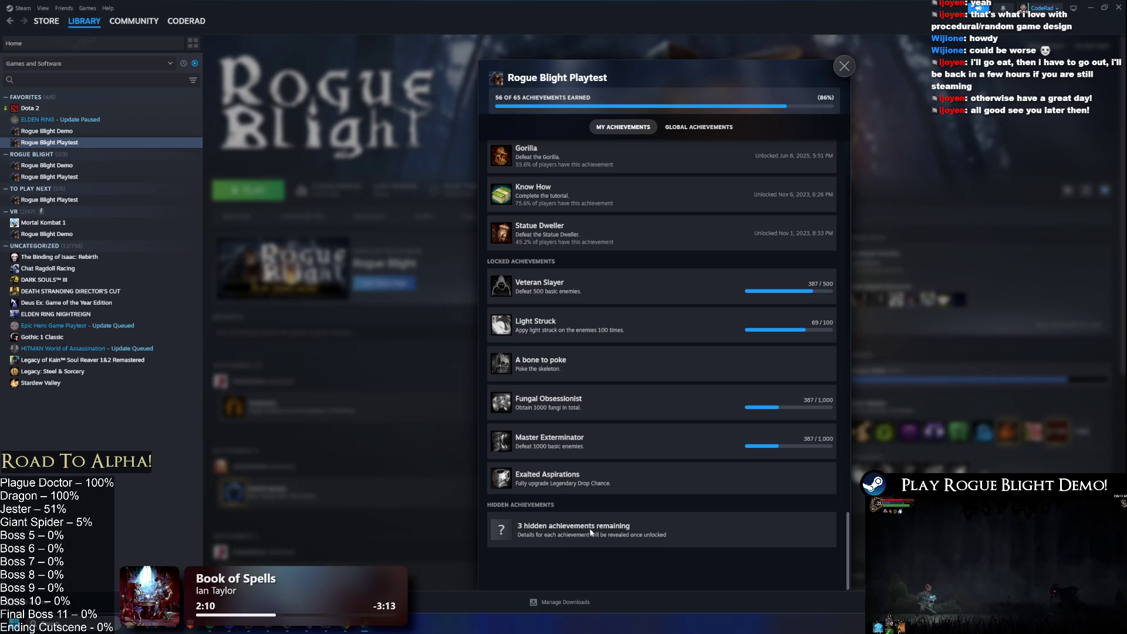
- Close the achievements list and minimise Steam so Unity Hub is back in front
key("alt+Tab")
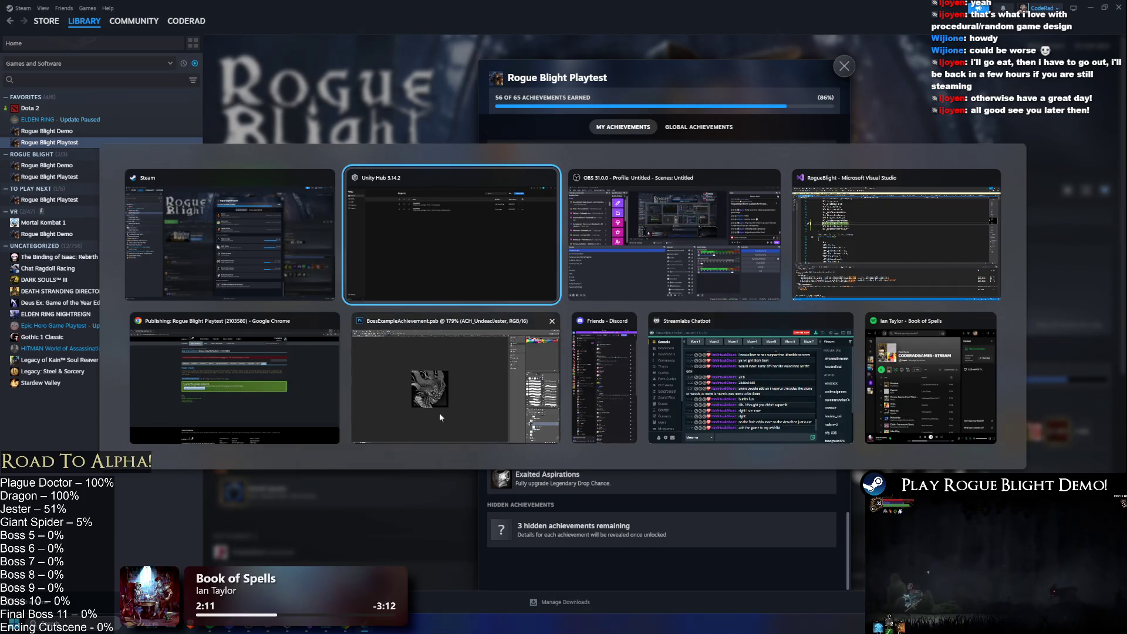
key("alt+Tab")
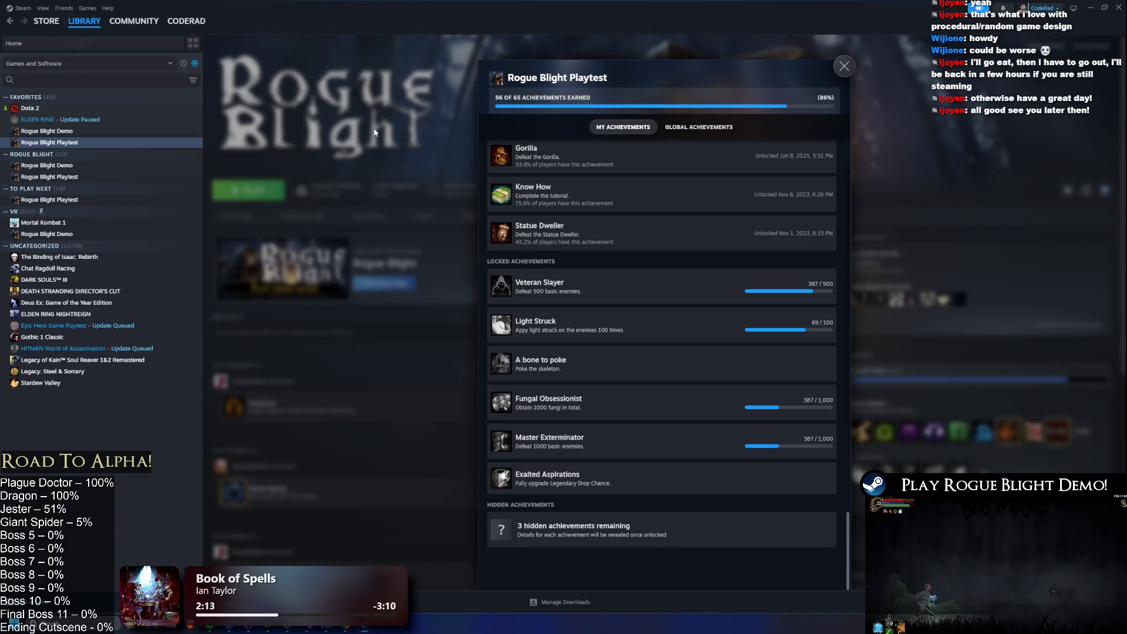
left_click(375, 133)
left_click(1091, 8)
key("super")
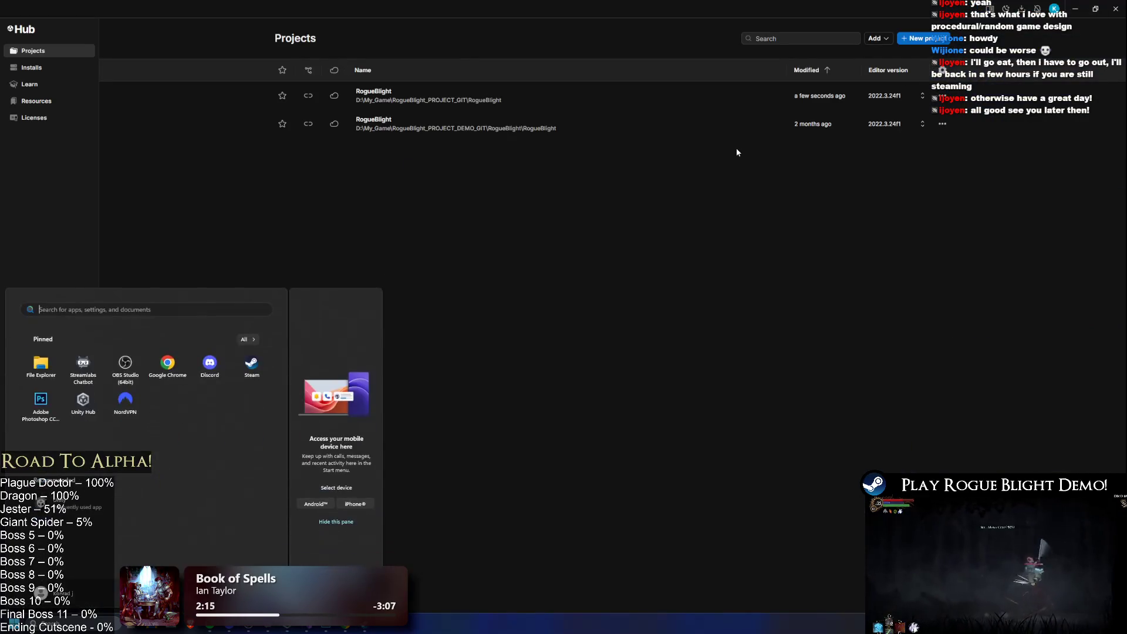
- Launch Unity Hub from a Windows search for 'unity' and open the first RogueBlight project
type("unity")
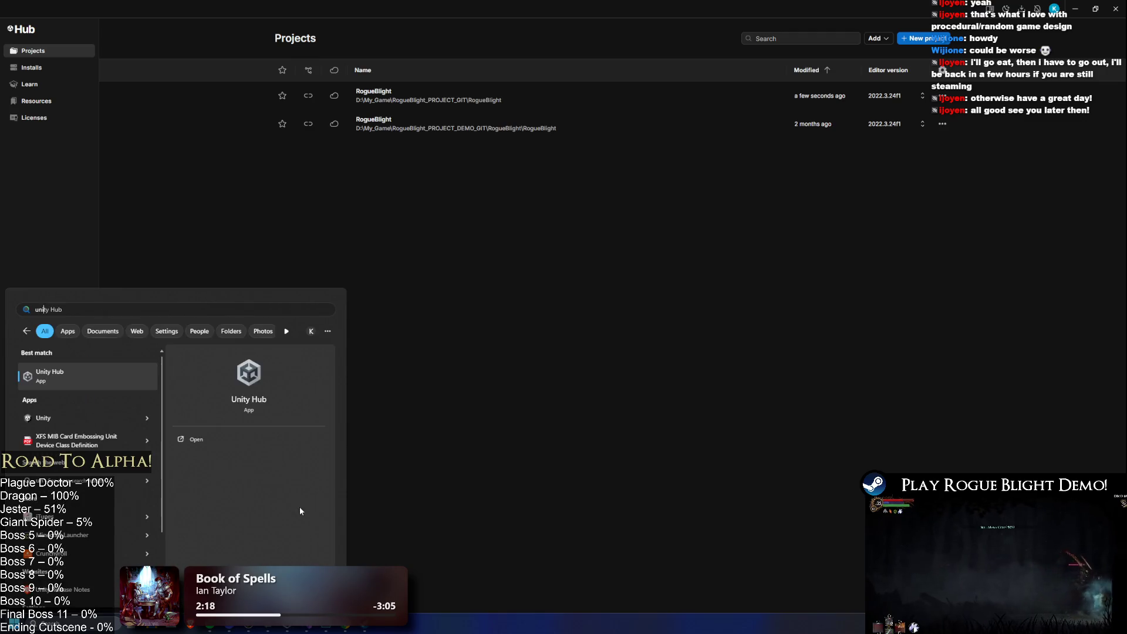
key("Return")
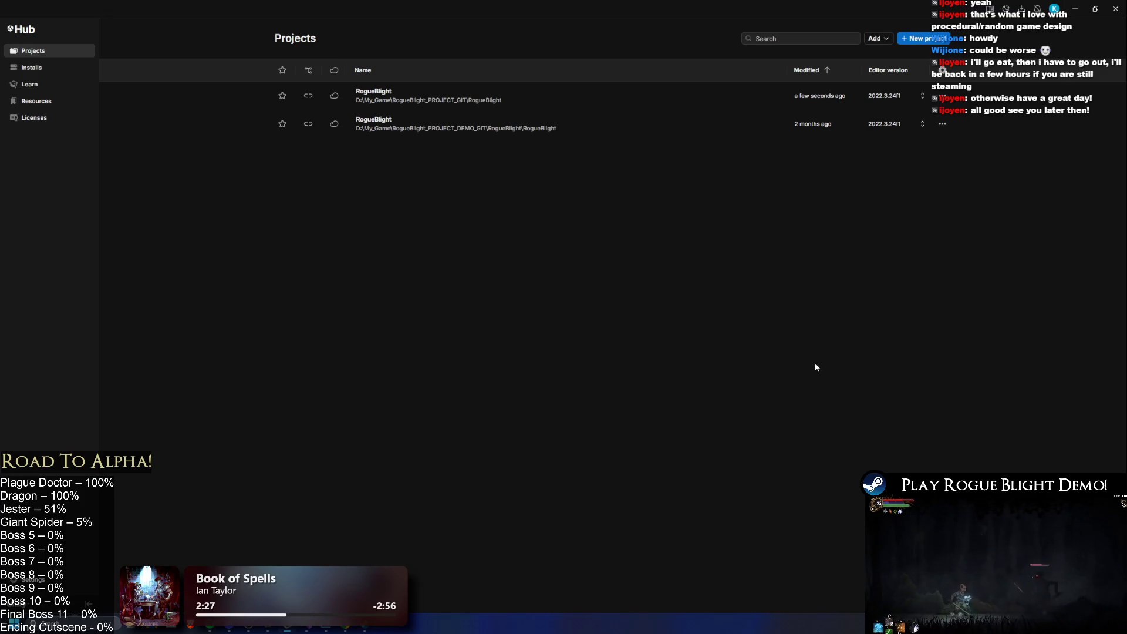
left_click(670, 88)
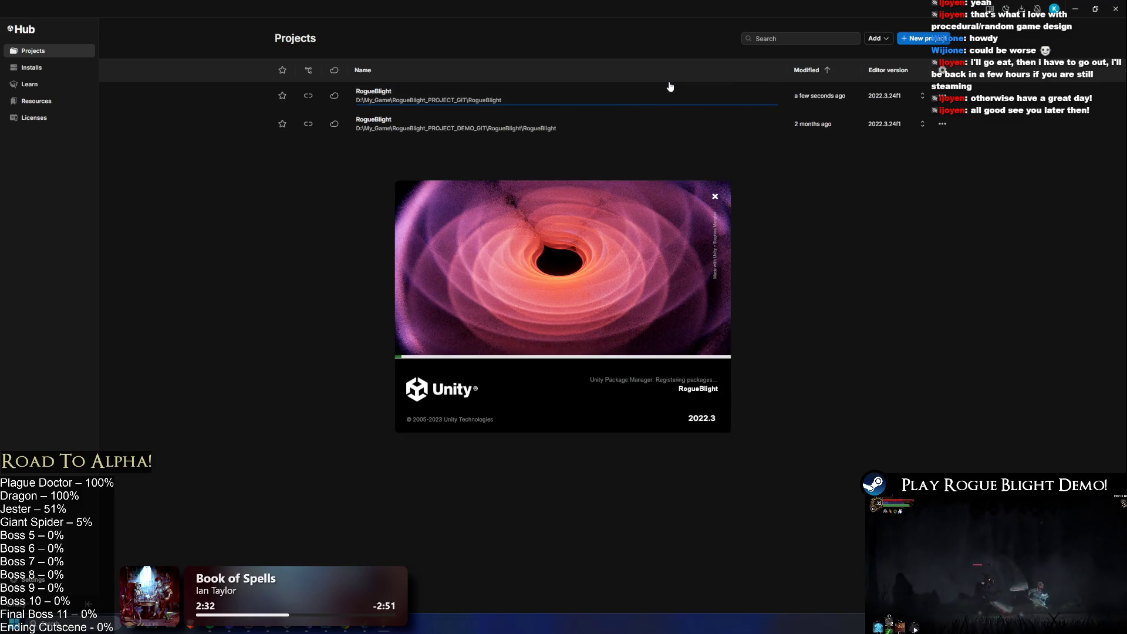
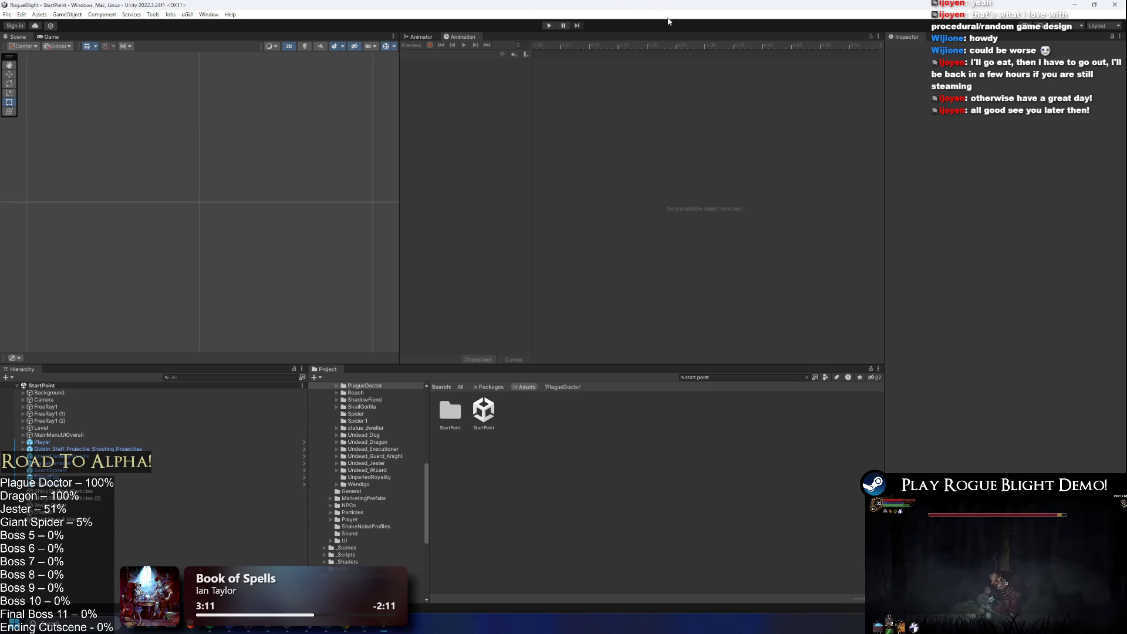
- Enter play mode with the Game view at 16:9 and start a new game
left_click(548, 26)
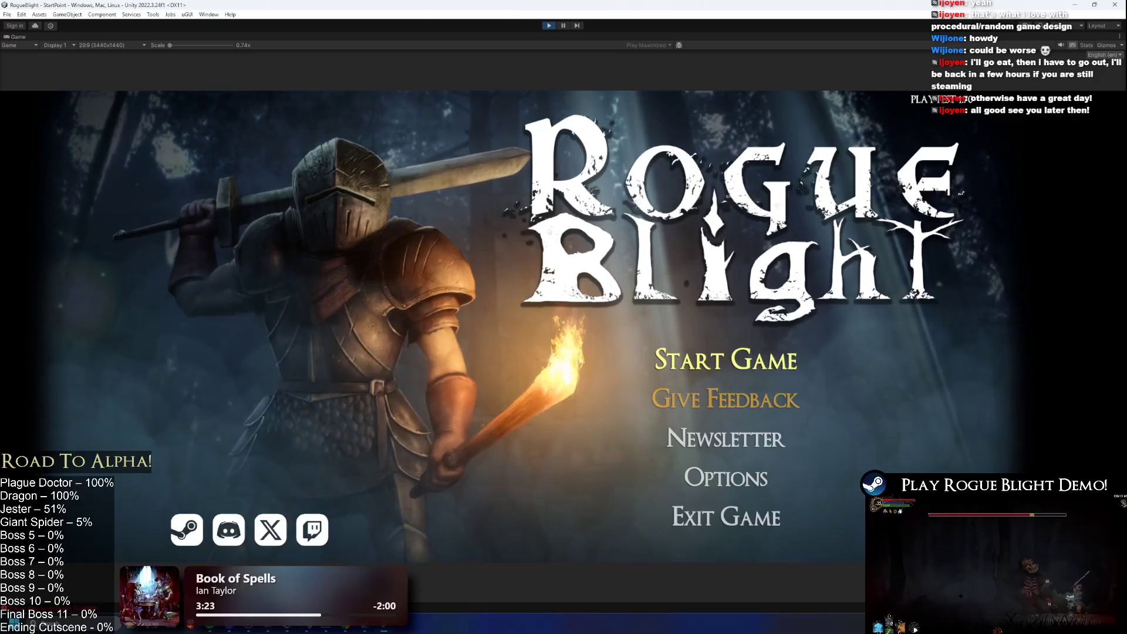
left_click(111, 45)
left_click(112, 83)
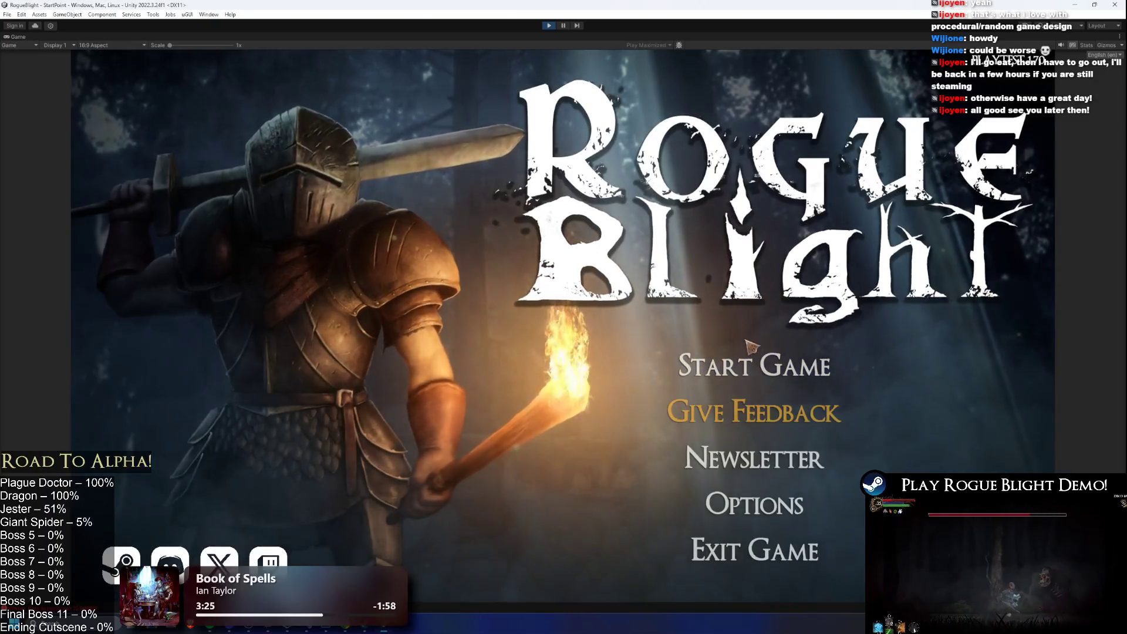
left_click(763, 297)
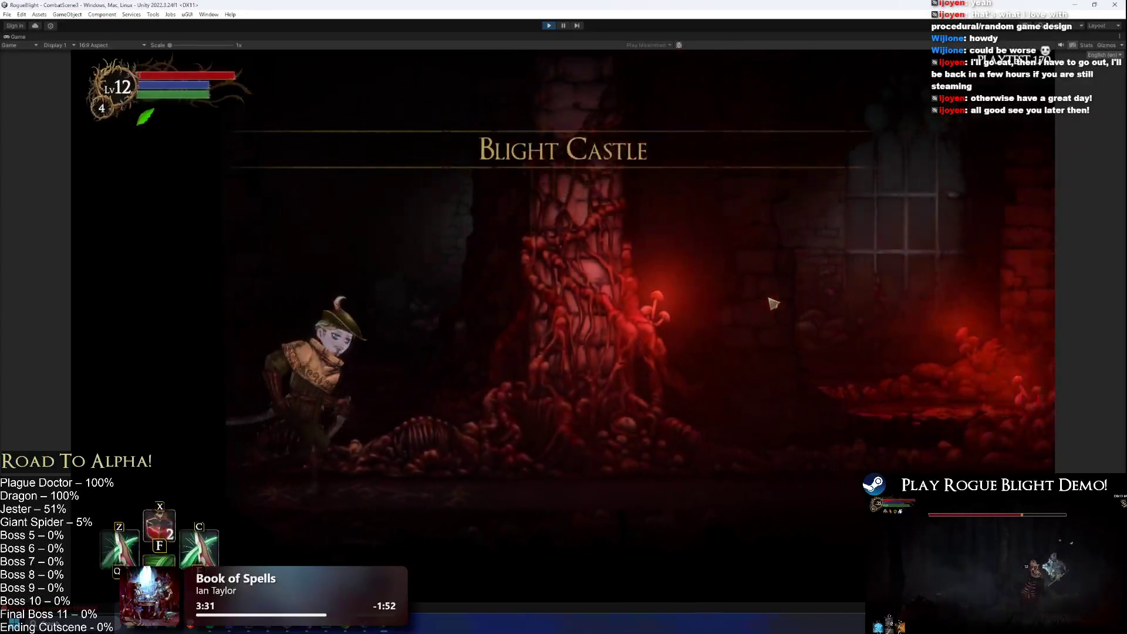
- Abandon the run from the pause menu to return to The Sanctuary
key("Escape")
left_click(572, 352)
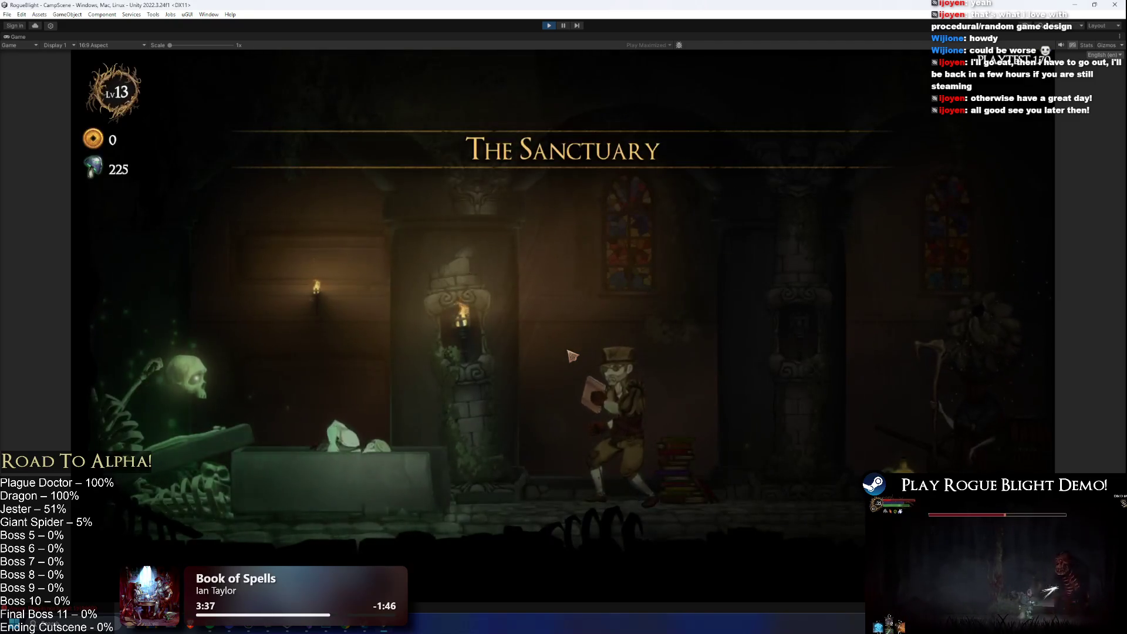
key("alt+Tab")
key("alt+Tab")
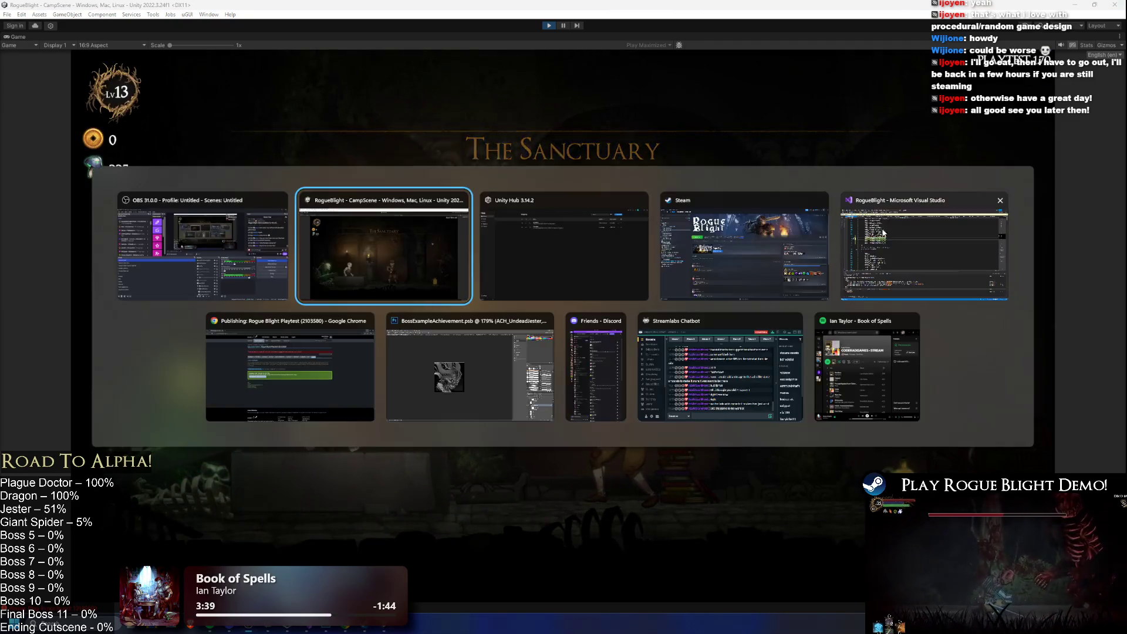
- In Visual Studio, open TODO.txt and start a new line after the improvement note
left_click(946, 236)
scroll(232, 168, "up", 5)
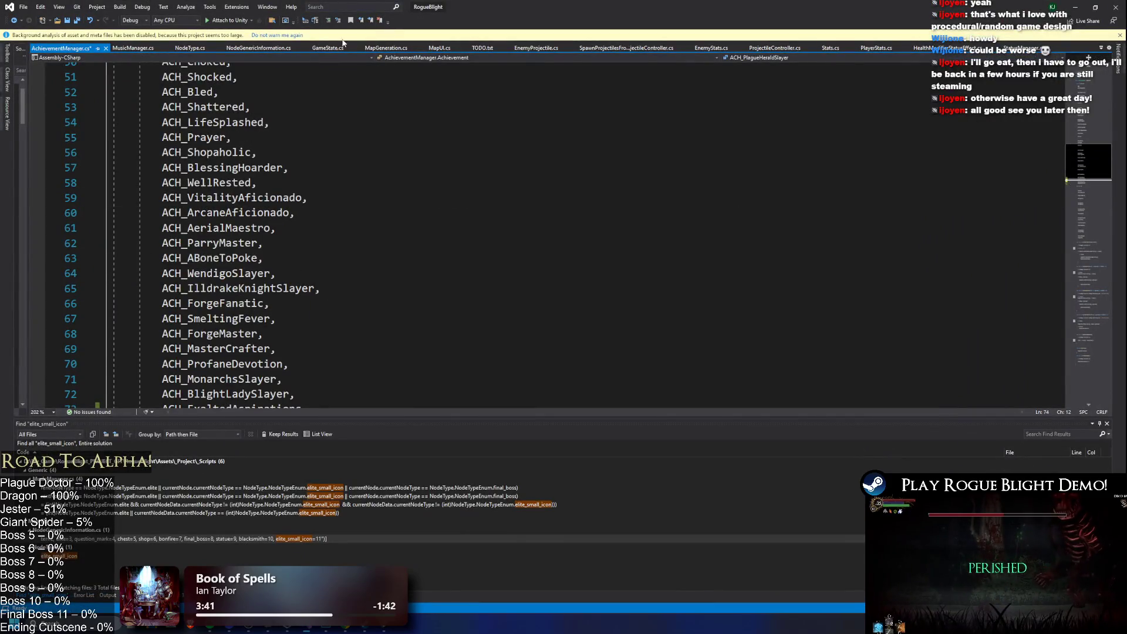
left_click(482, 47)
left_click(199, 152)
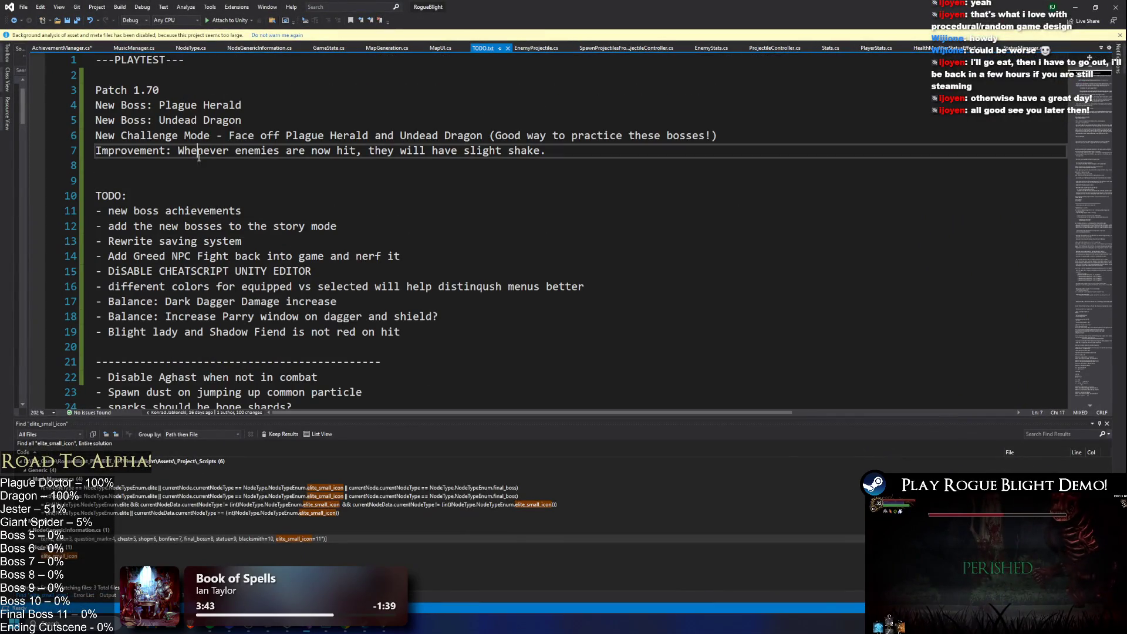
key("Down")
- Type the Achievements note for Plague Herald, Undead dragon and a hidden future-boss achievement
type("Achie")
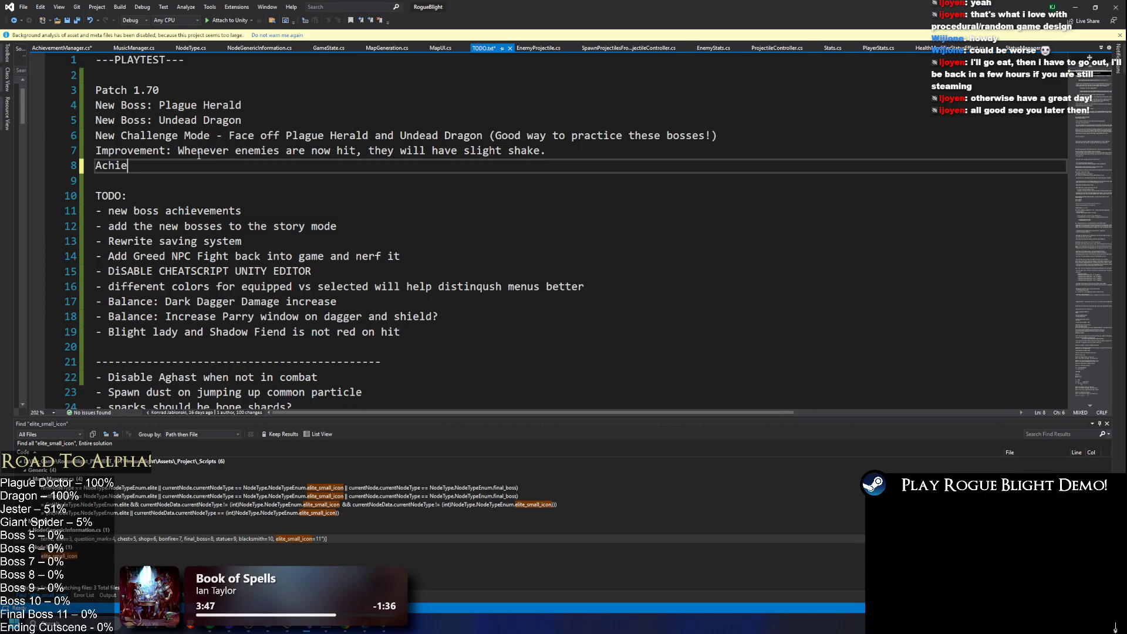
type("vements: 2 new achievements for")
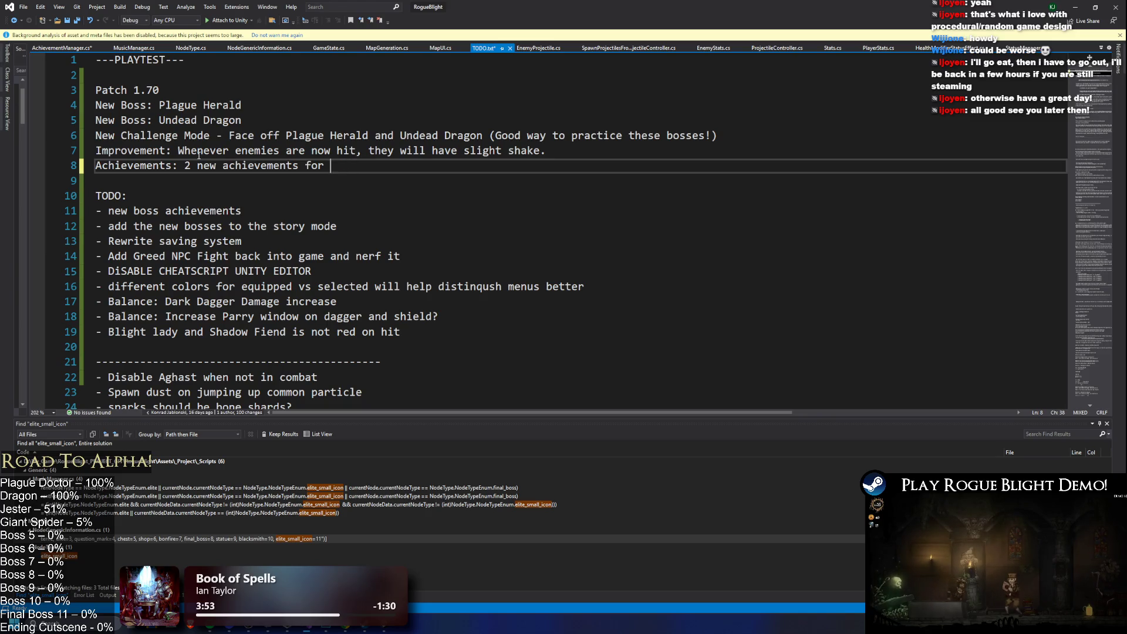
type("defeating")
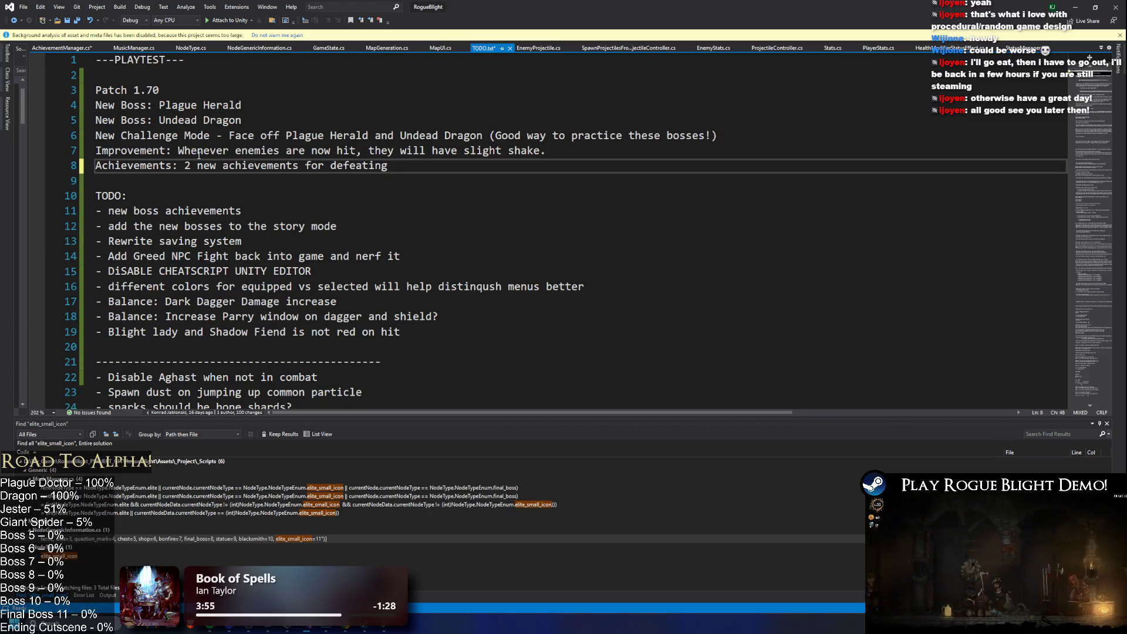
type("PL")
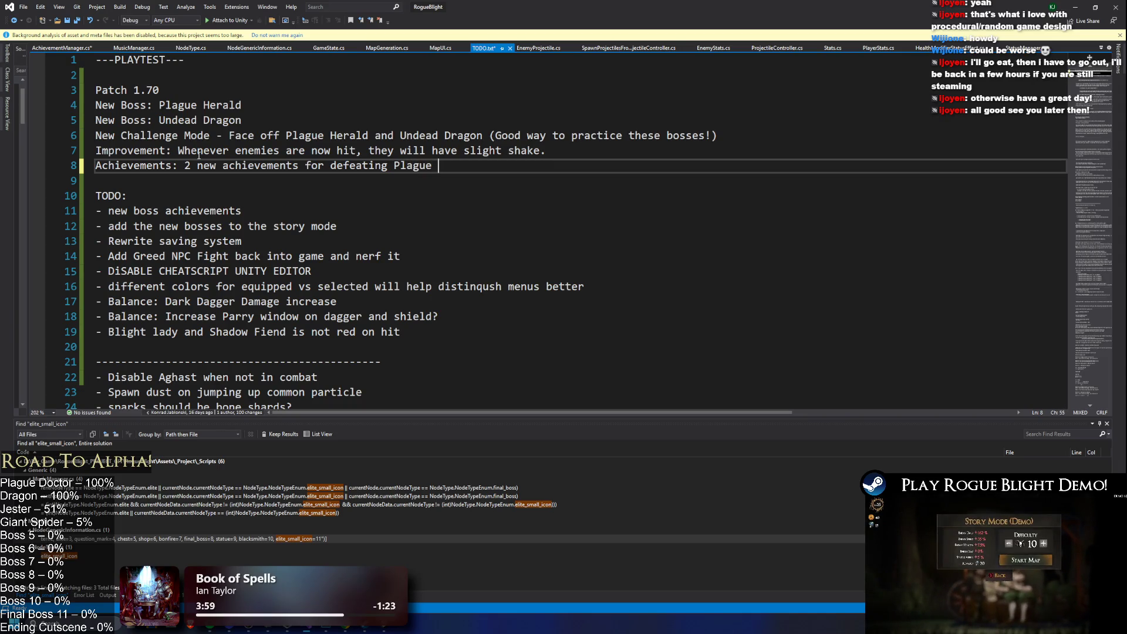
type("He")
key("BackSpace")
key("BackSpace")
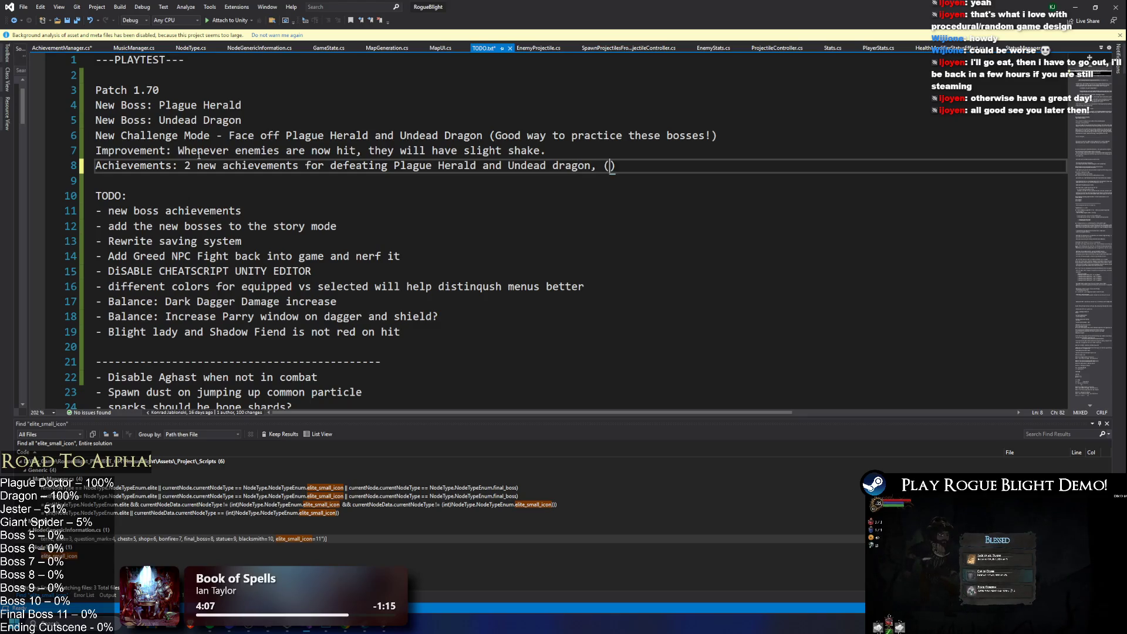
type("1 hidde")
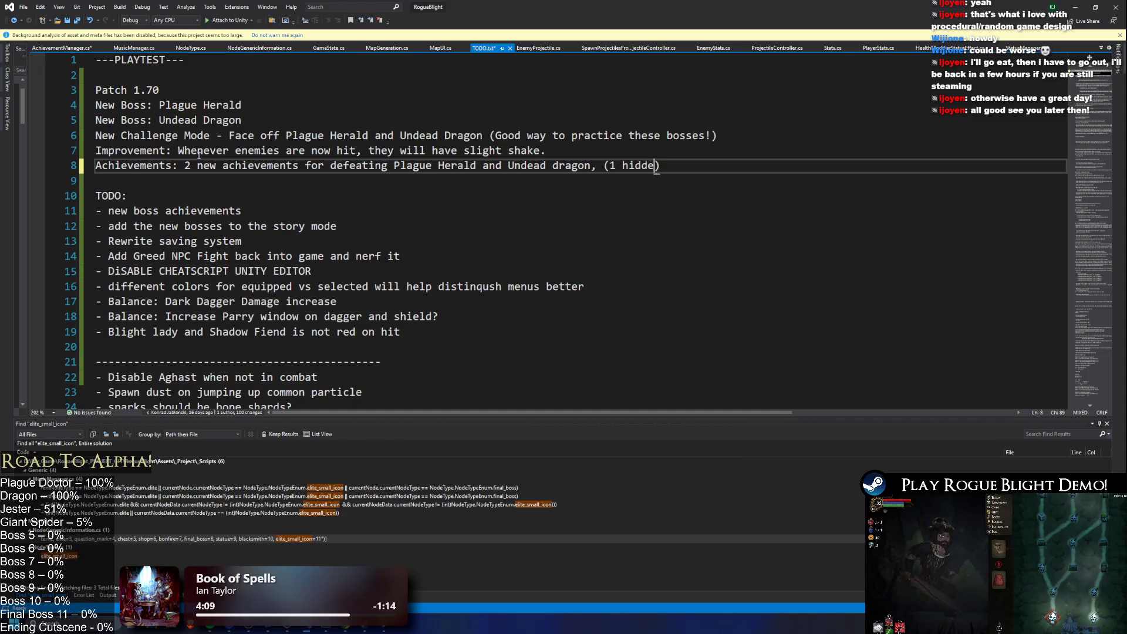
type("n achievement for fu")
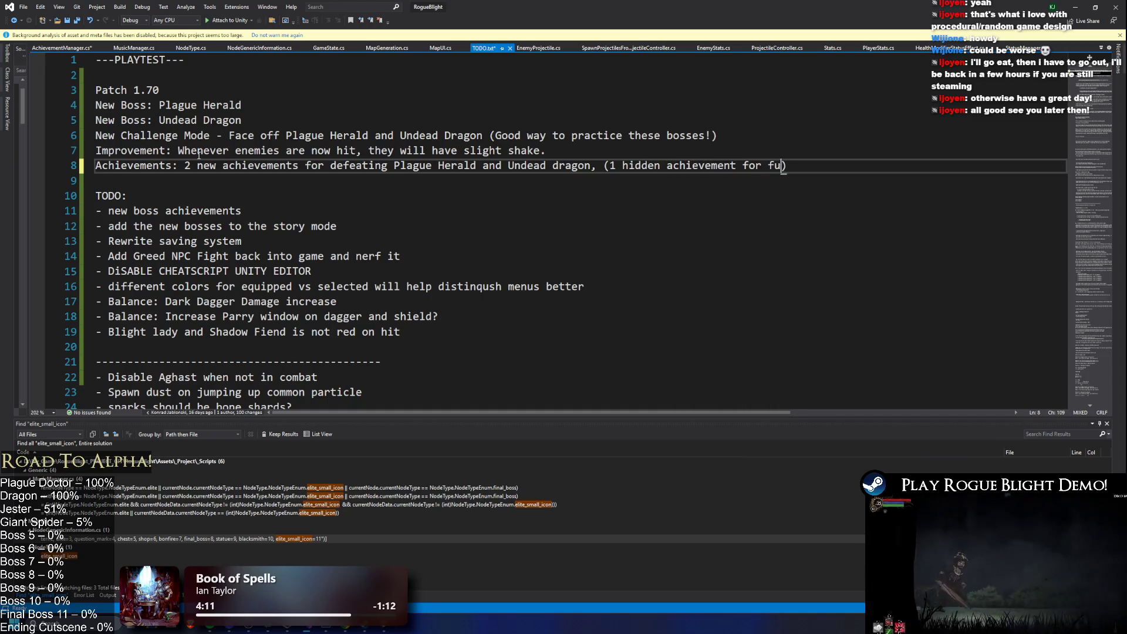
type("ture boss")
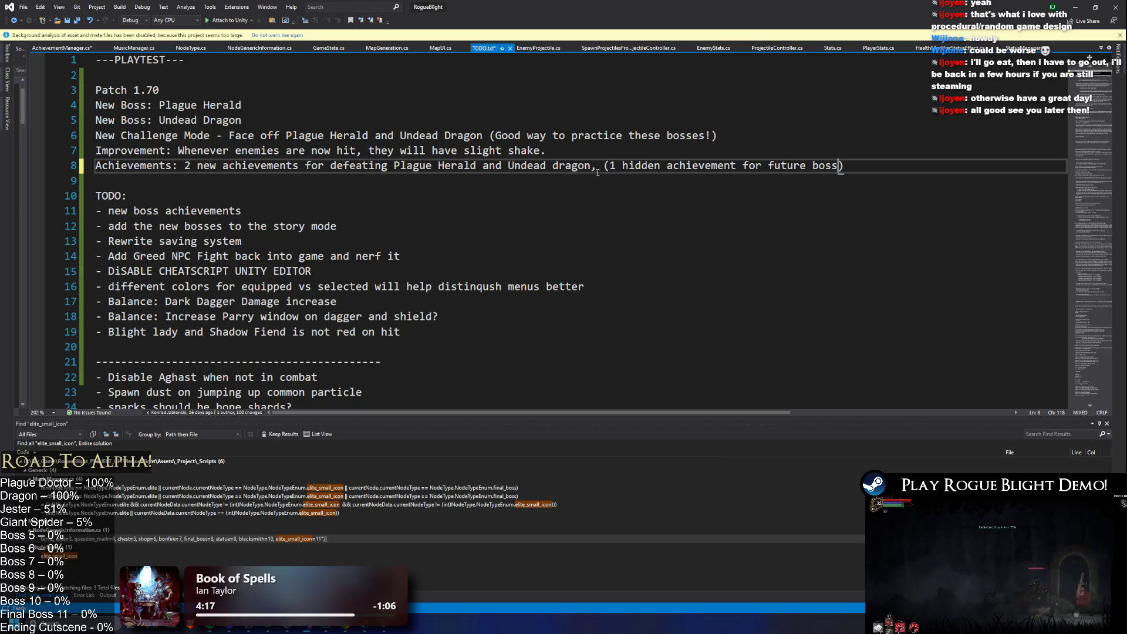
key("BackSpace")
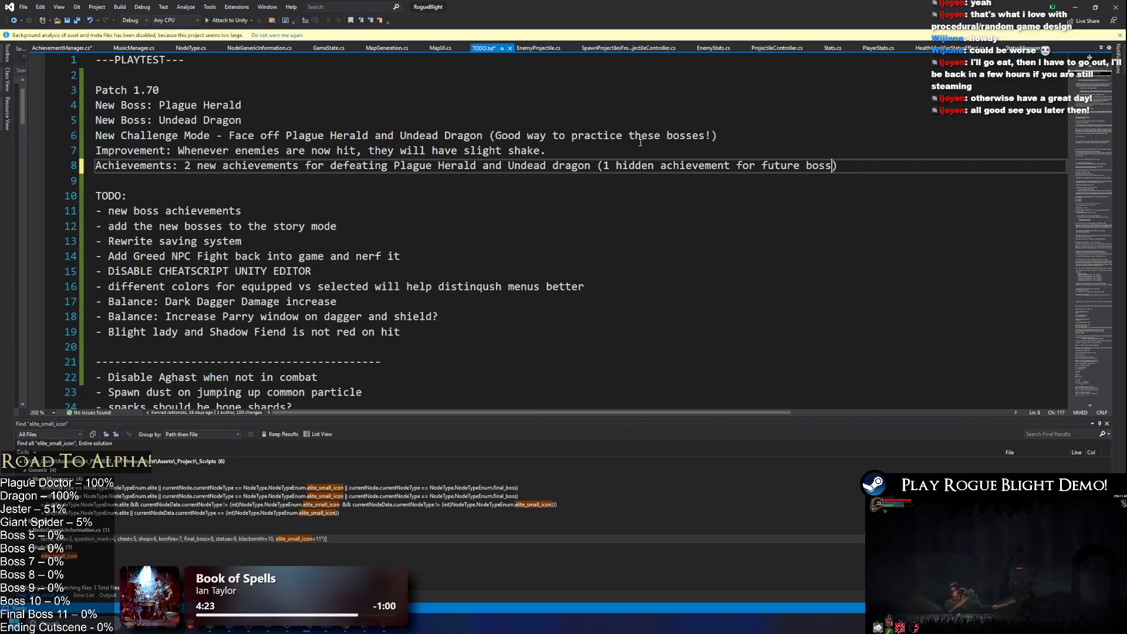
type("Additionally ")
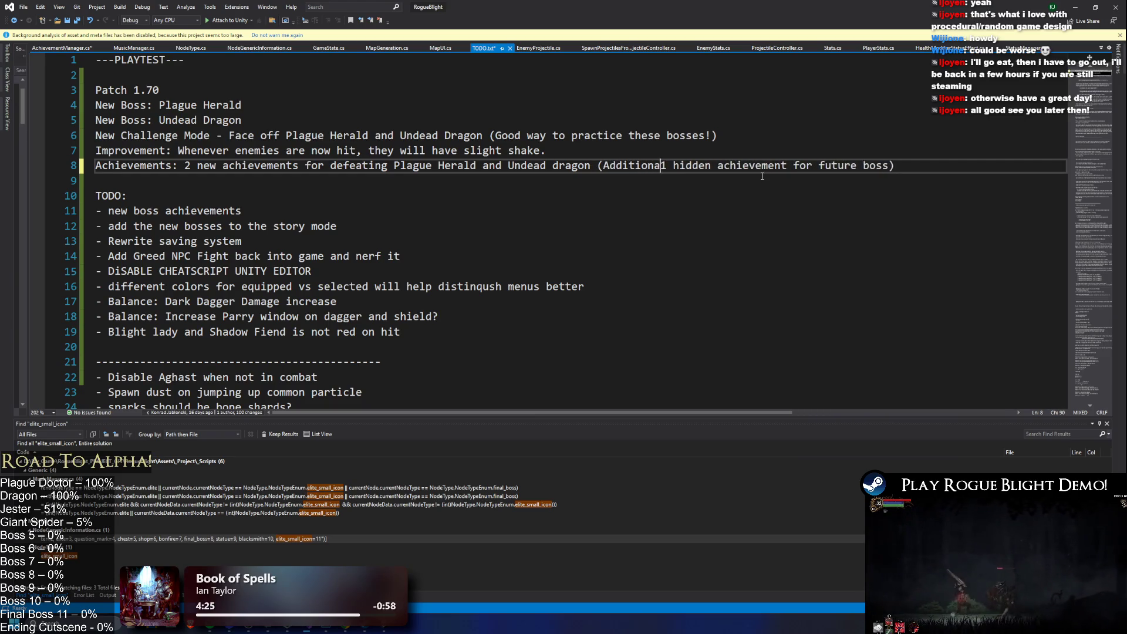
type("added")
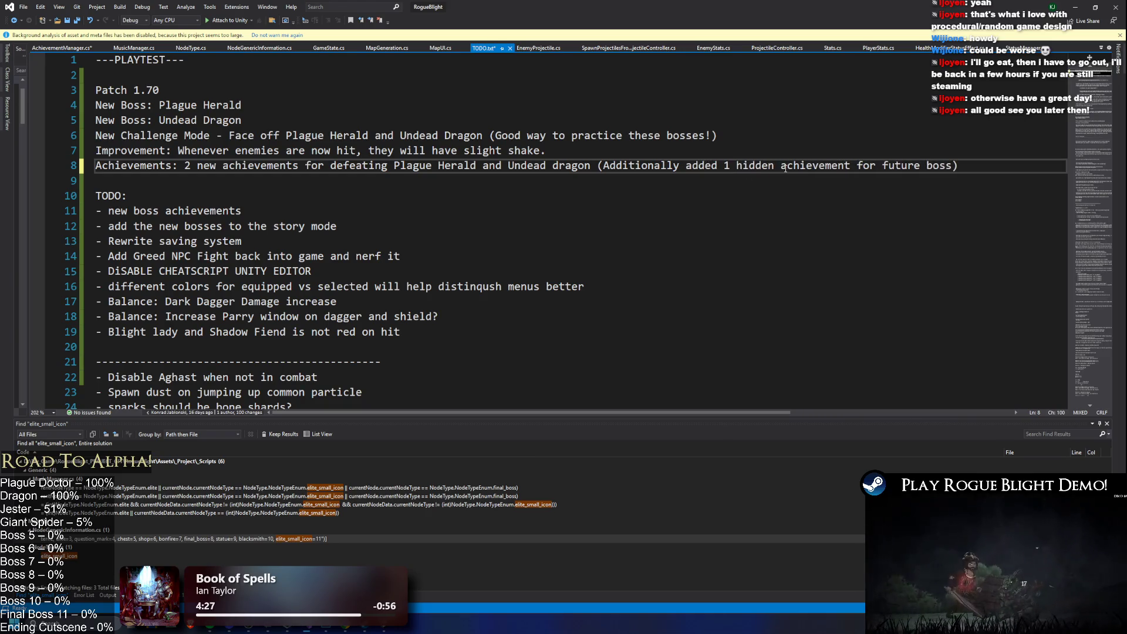
key("ctrl+Right")
key("ctrl+Right")
key("ctrl+Right")
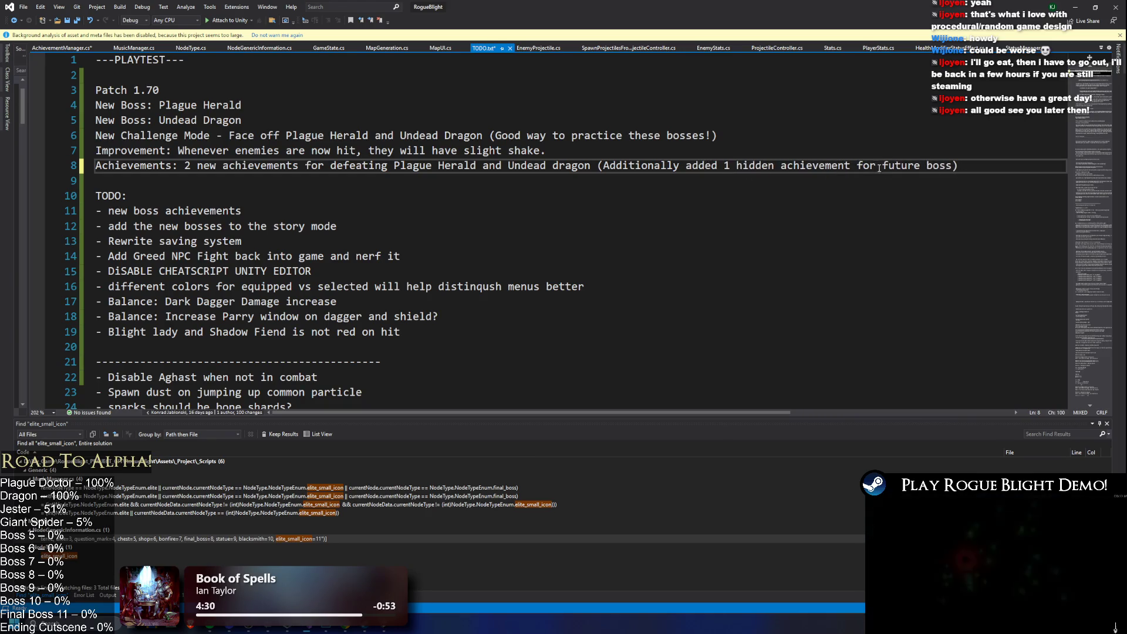
type("defeating")
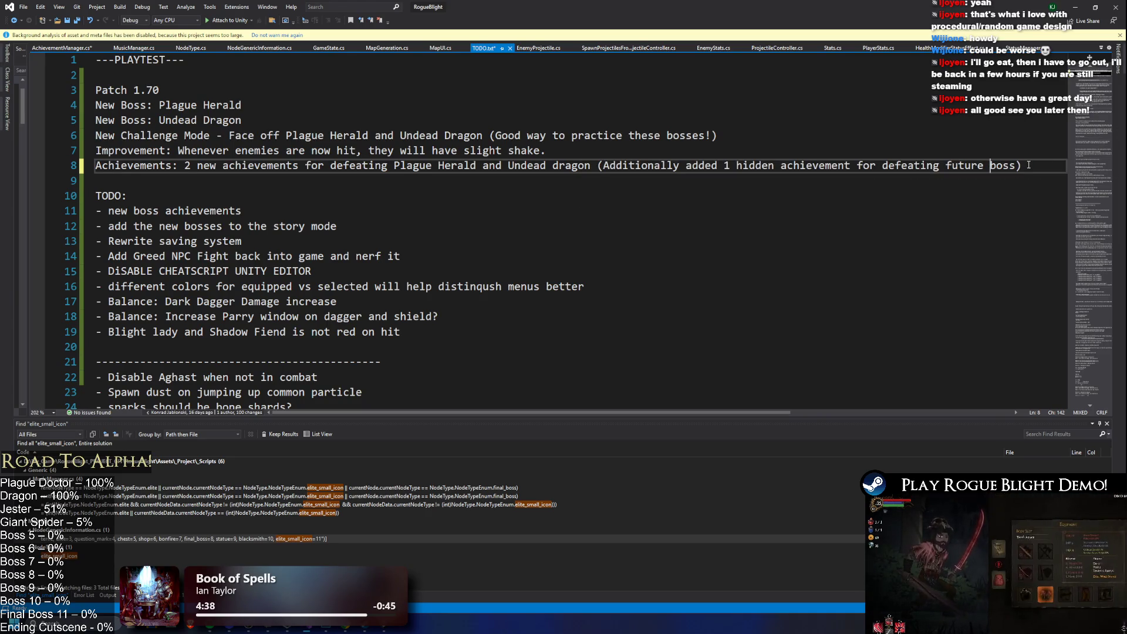
type("new")
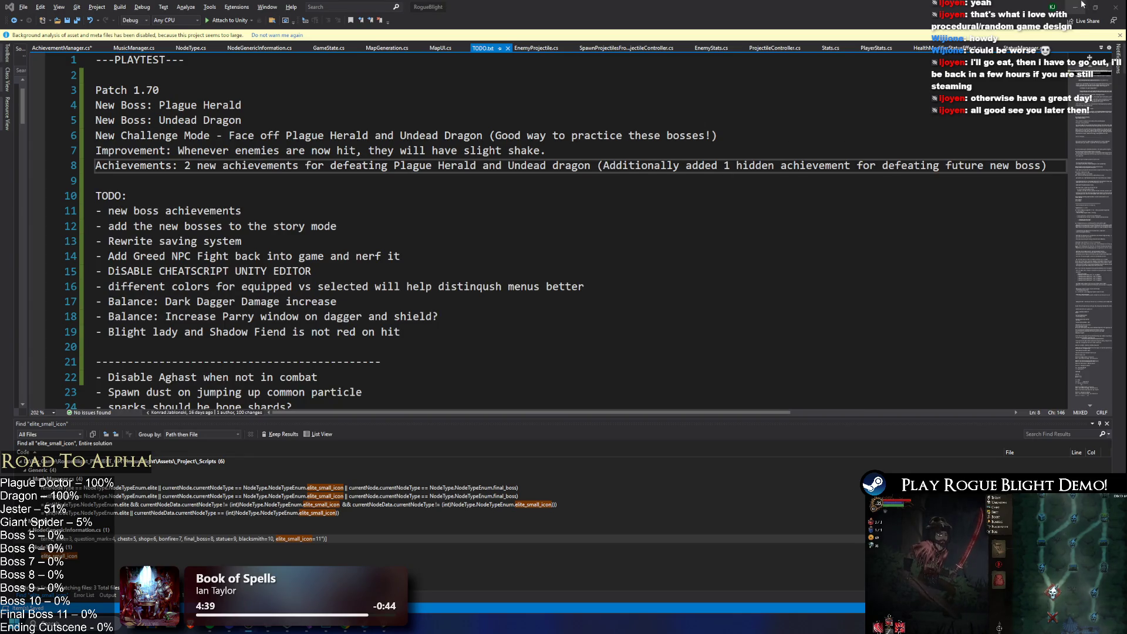
left_click(1081, 4)
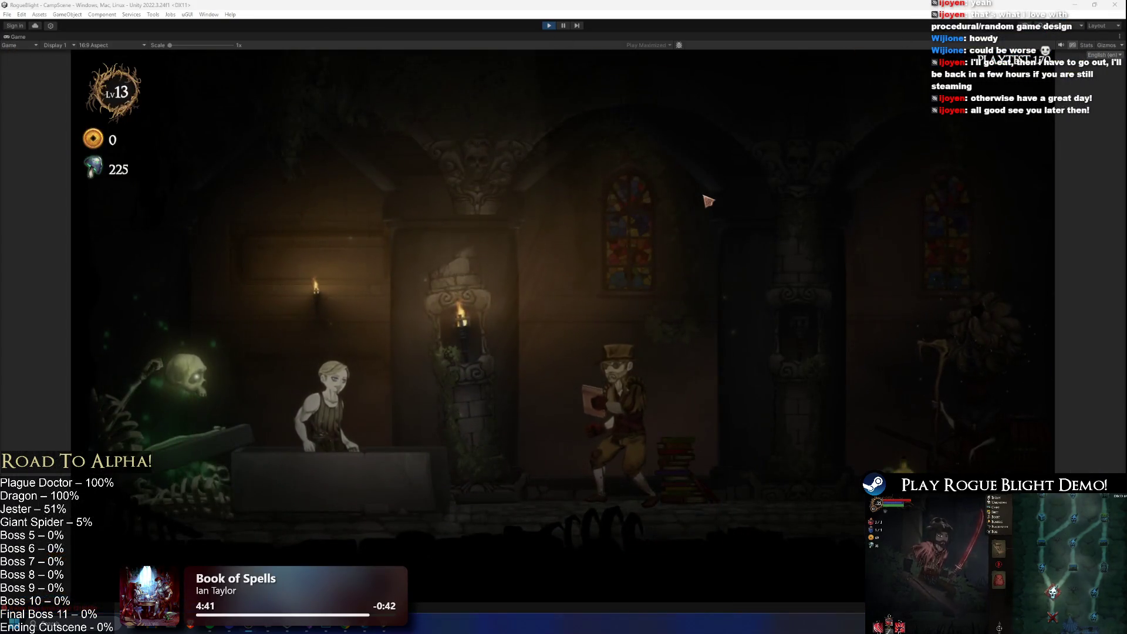
- Walk right through The Sanctuary and talk to the map keeper
key("d")
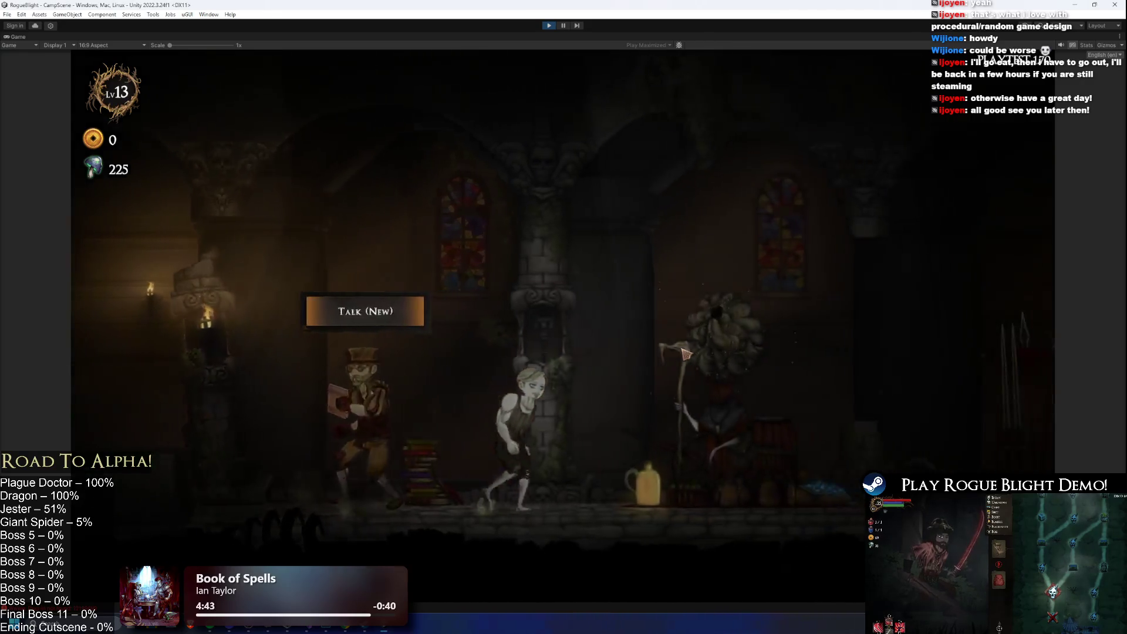
key("d")
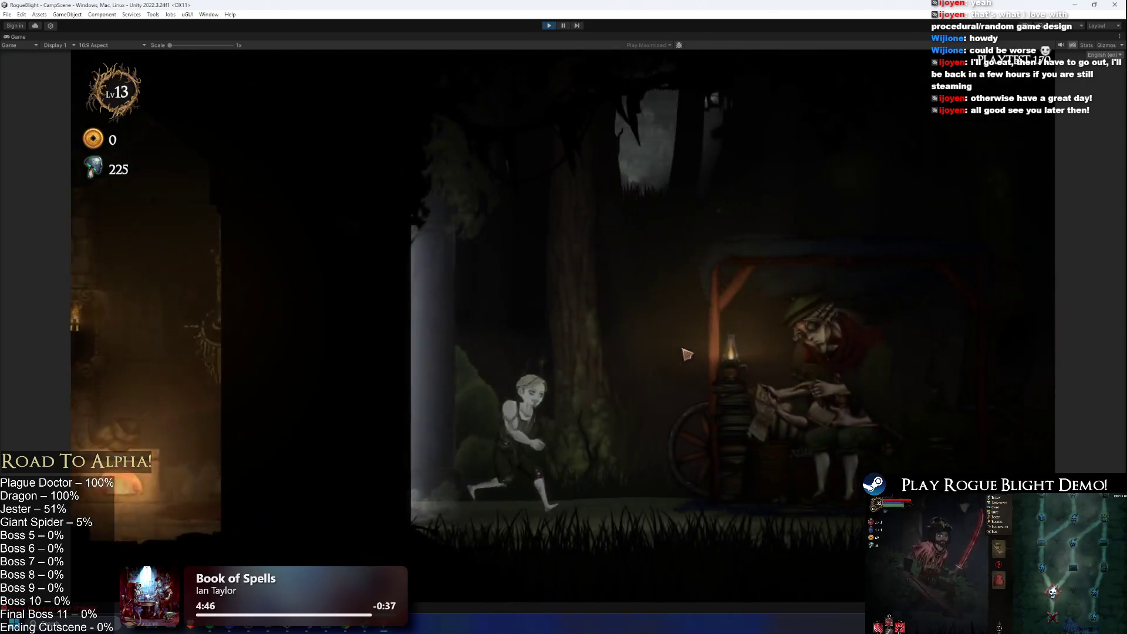
key("d")
key("e")
- Start the Weekly Challenge map at lowered difficulty, then stop play mode
left_click(772, 183)
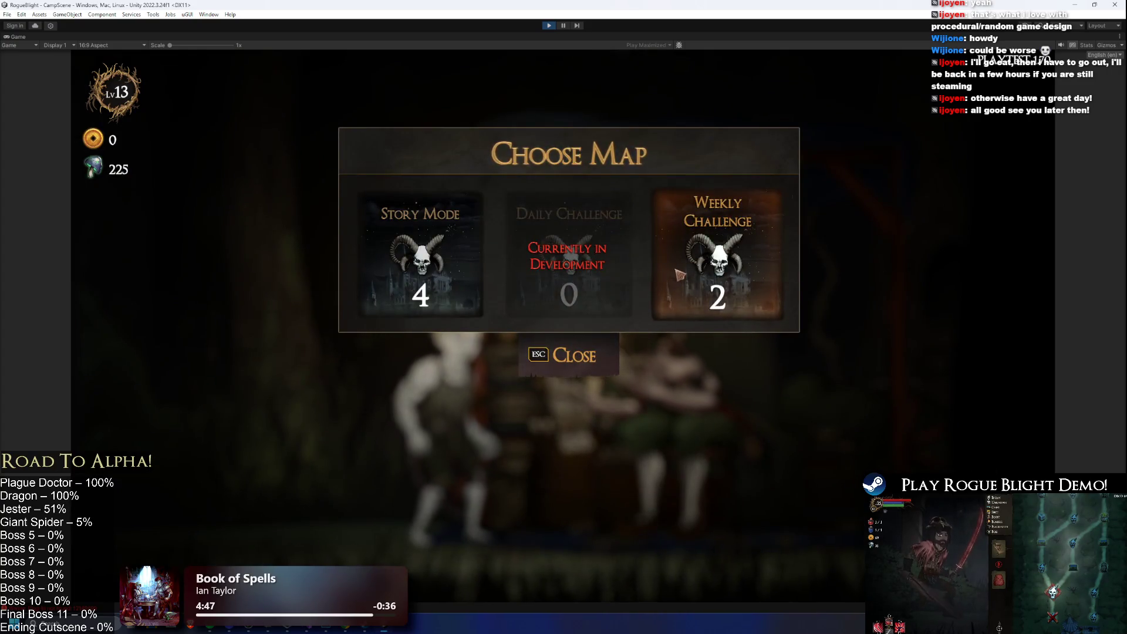
left_click(679, 274)
key("a")
key("a")
left_click(678, 300)
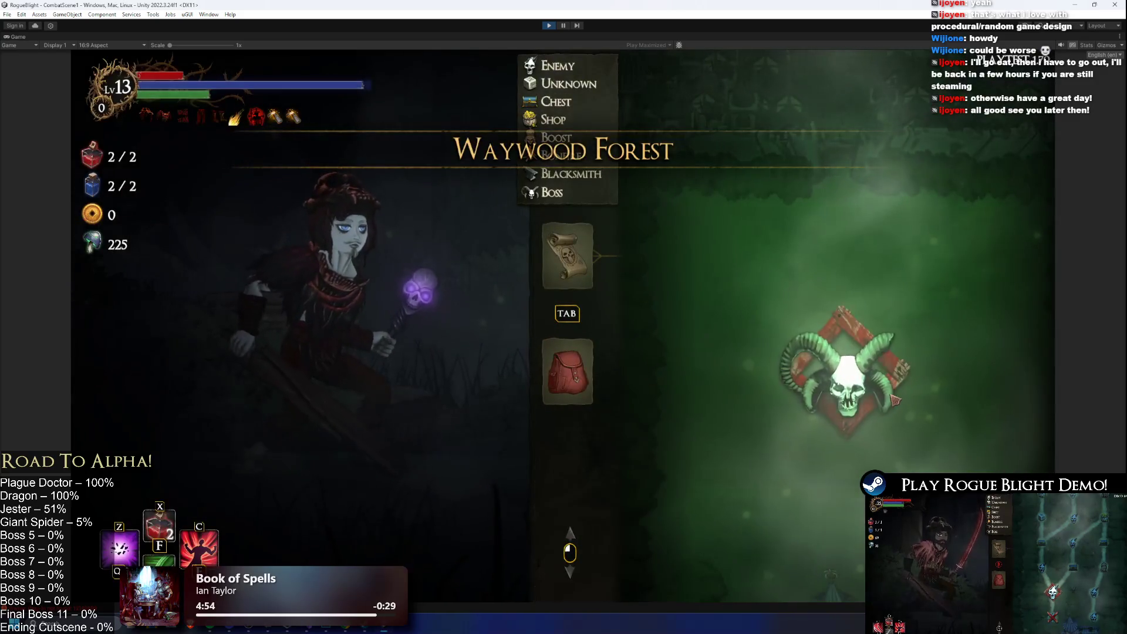
left_click(551, 26)
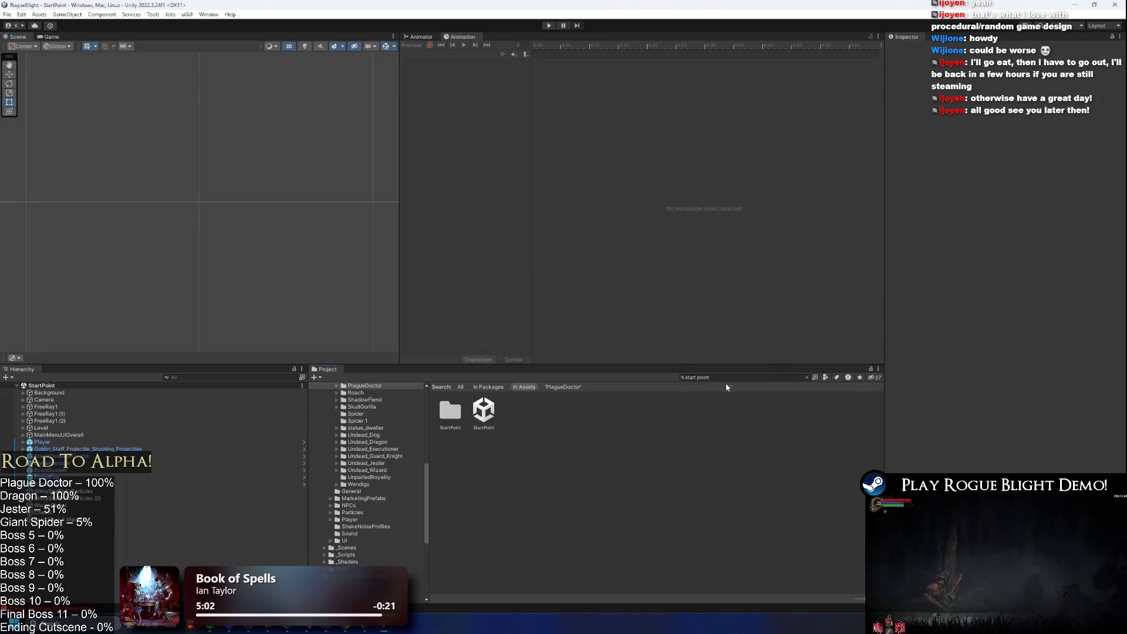
- In ChallengeMode.asset, move the last map and HelsBuild preset to the top, then press Play
type("challenge mode")
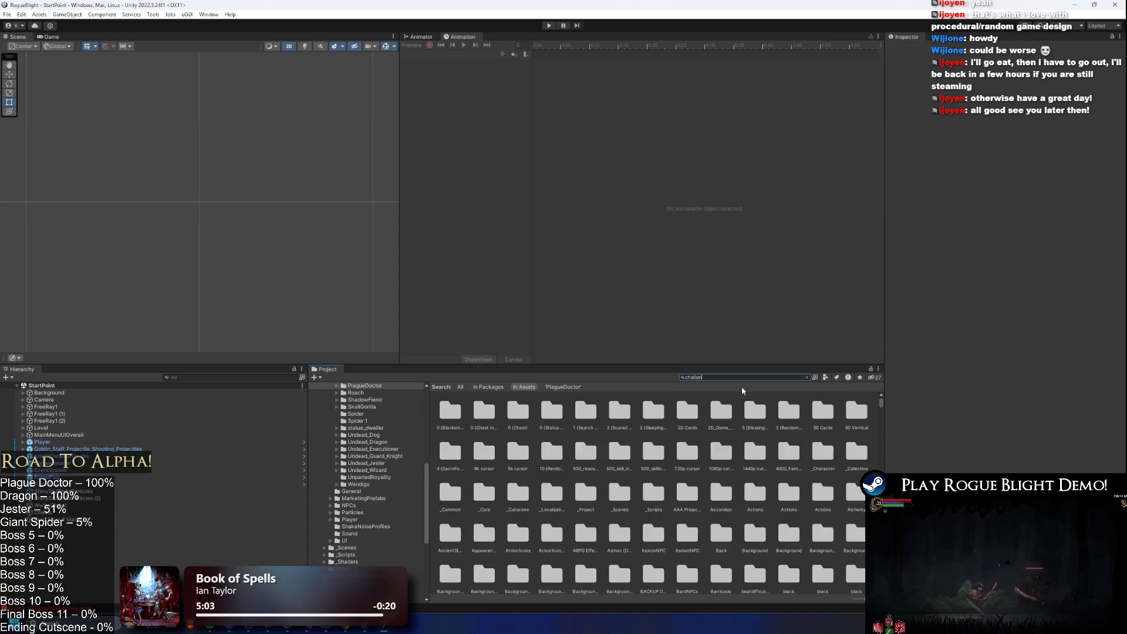
left_click(454, 412)
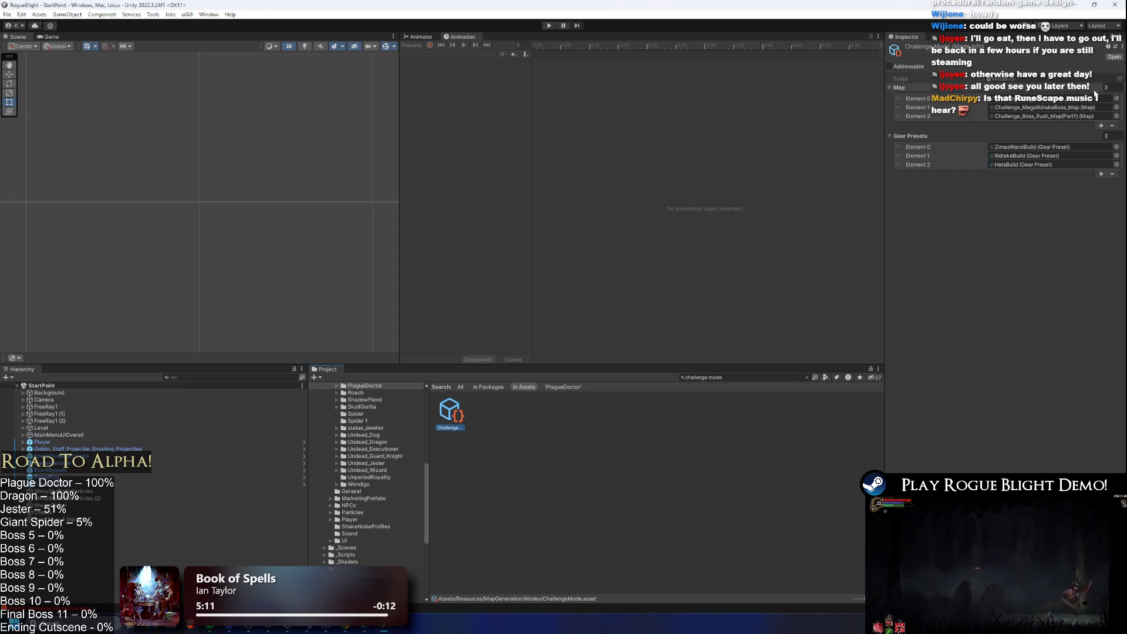
left_click_drag(897, 115, 897, 98)
left_click_drag(898, 168, 899, 148)
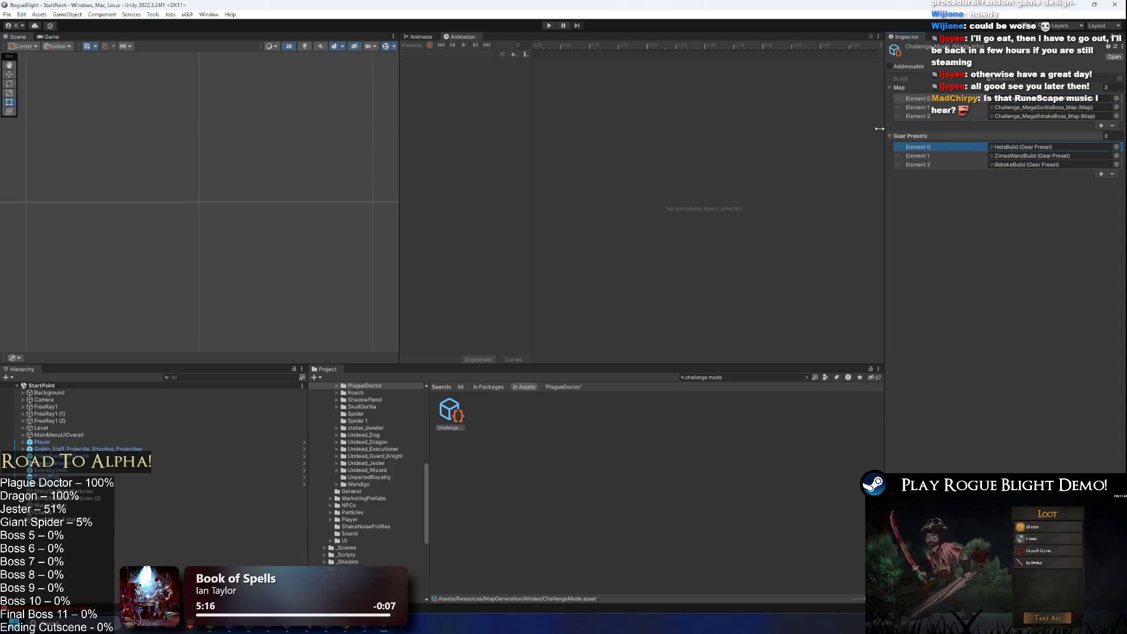
left_click(549, 26)
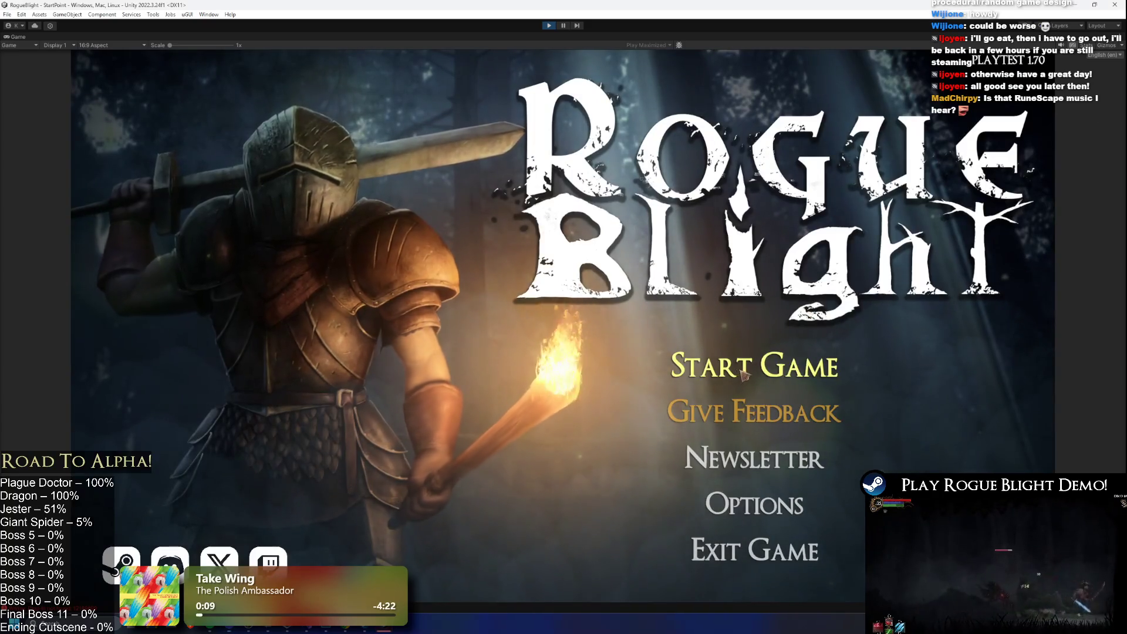
- Start the game from the first save slot and abandon the run
left_click(790, 327)
left_click(791, 326)
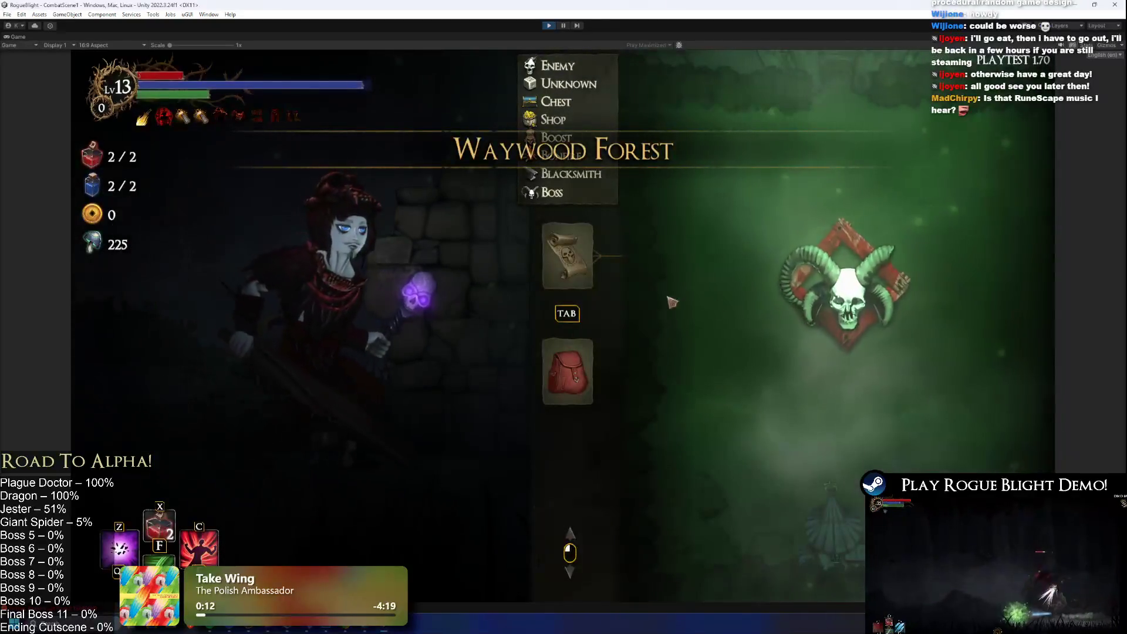
key("Escape")
left_click(599, 341)
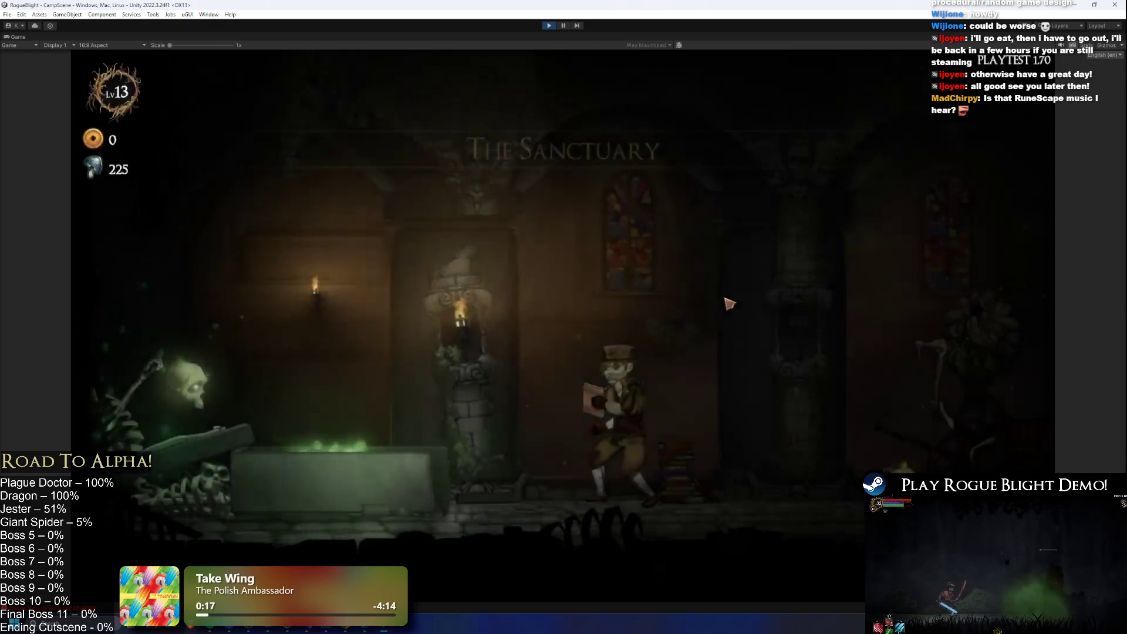
- Launch the Weekly Challenge Boss Rush from the map keeper at difficulty 0
key("d")
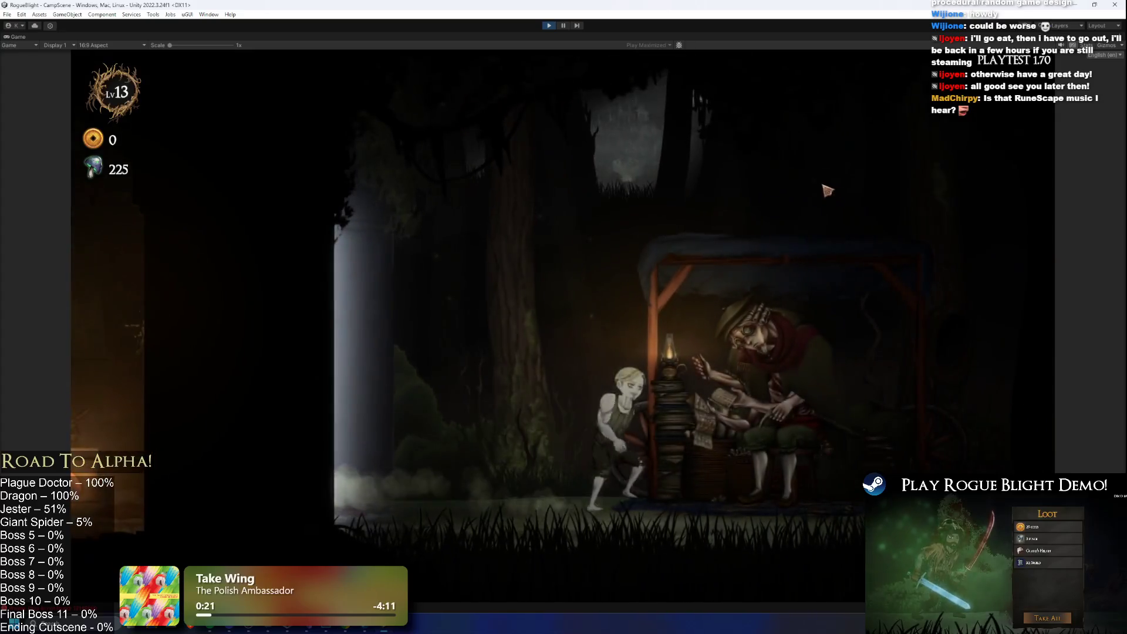
key("e")
left_click(712, 223)
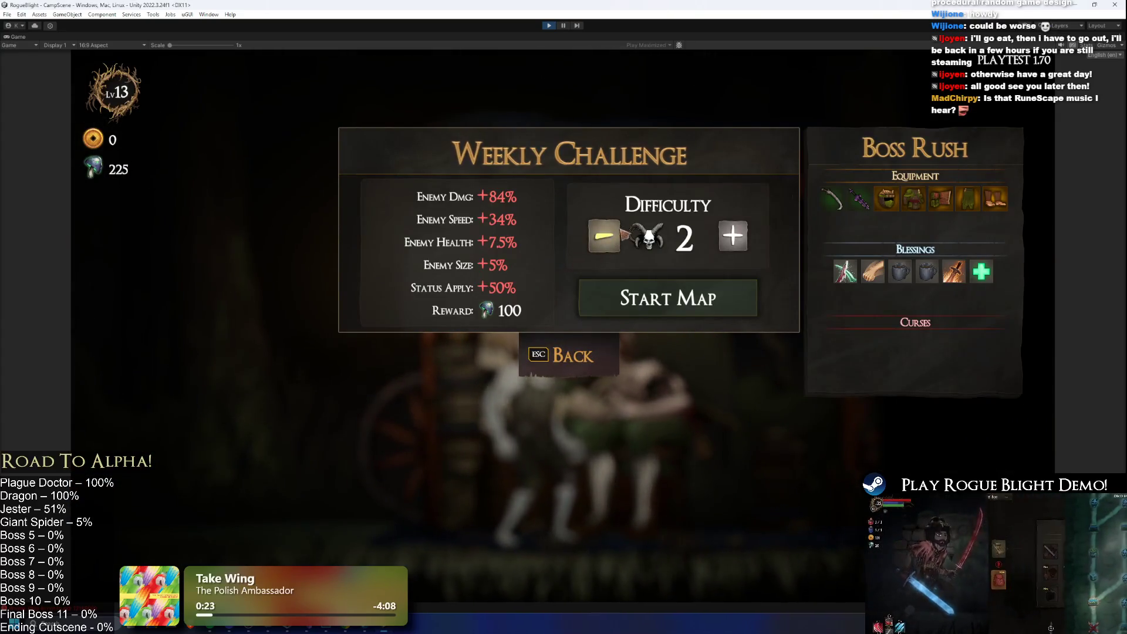
left_click(607, 238)
left_click(739, 242)
double_click(604, 236)
double_click(733, 236)
double_click(604, 236)
left_click(733, 236)
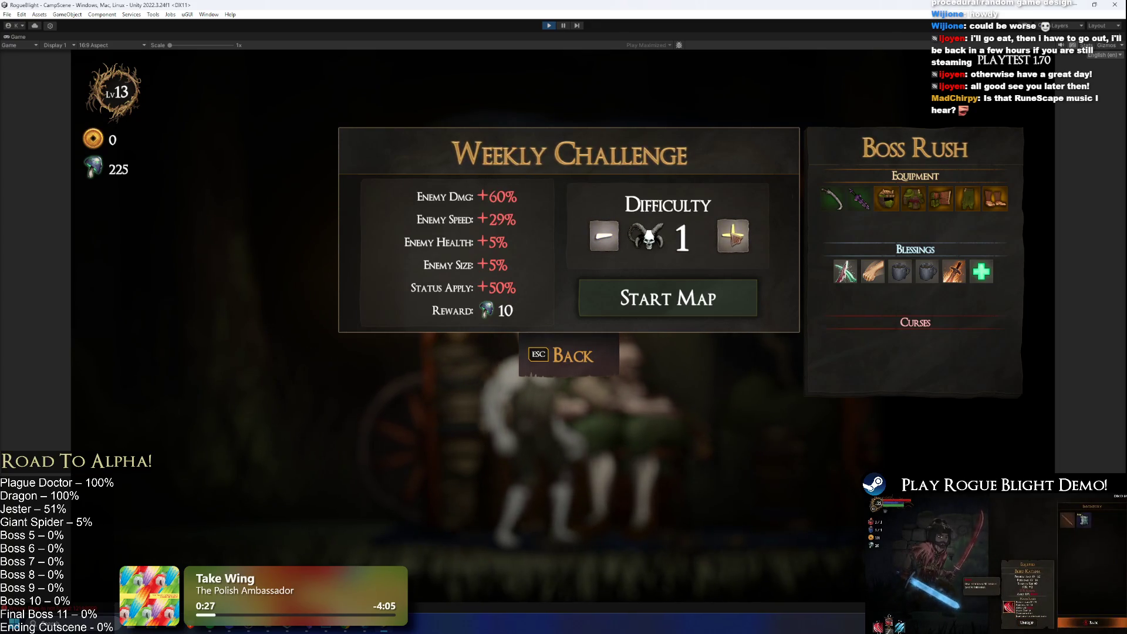
left_click(733, 236)
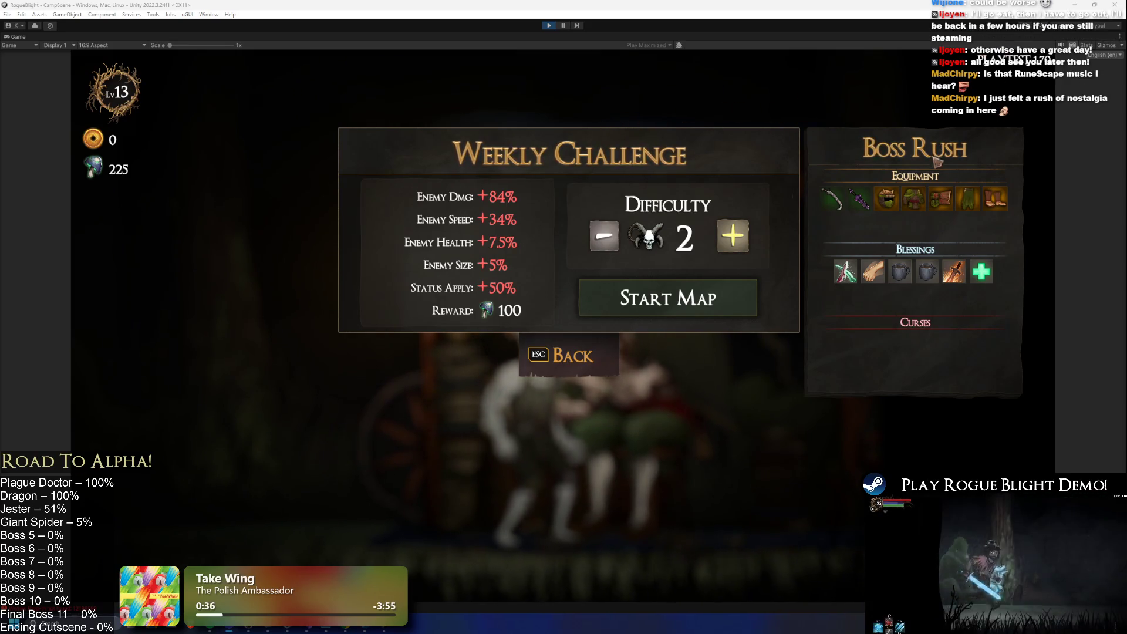
left_click(612, 249)
left_click(612, 249)
left_click(728, 297)
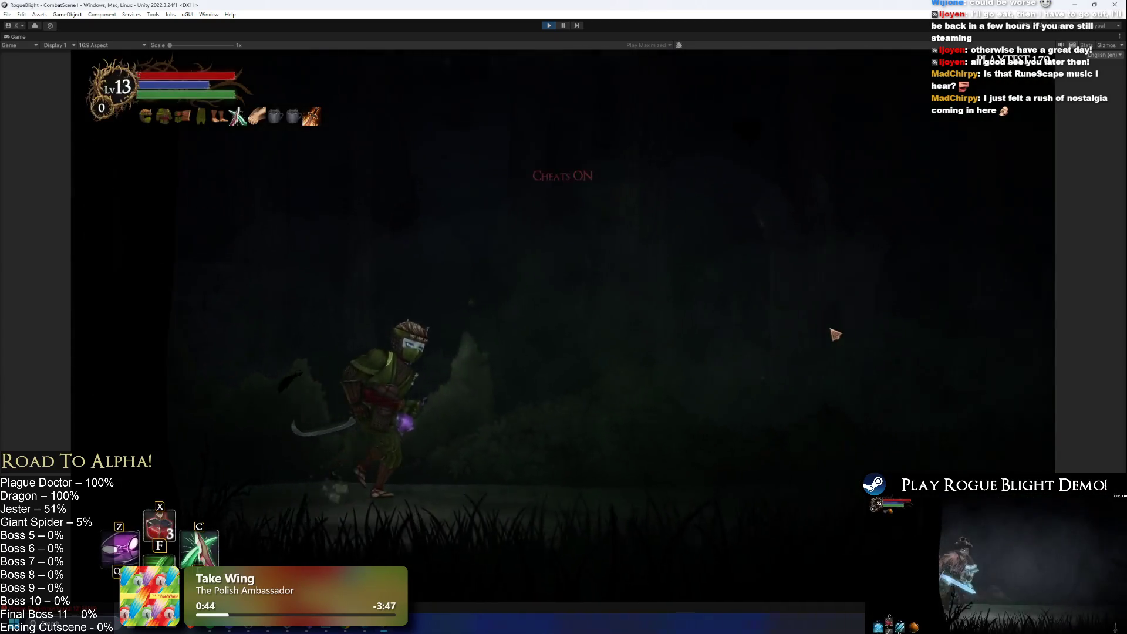
- With cheats on, defeat Plague Herald and the dragon, take the loot, and confirm level progress
key("Tab")
left_click(847, 342)
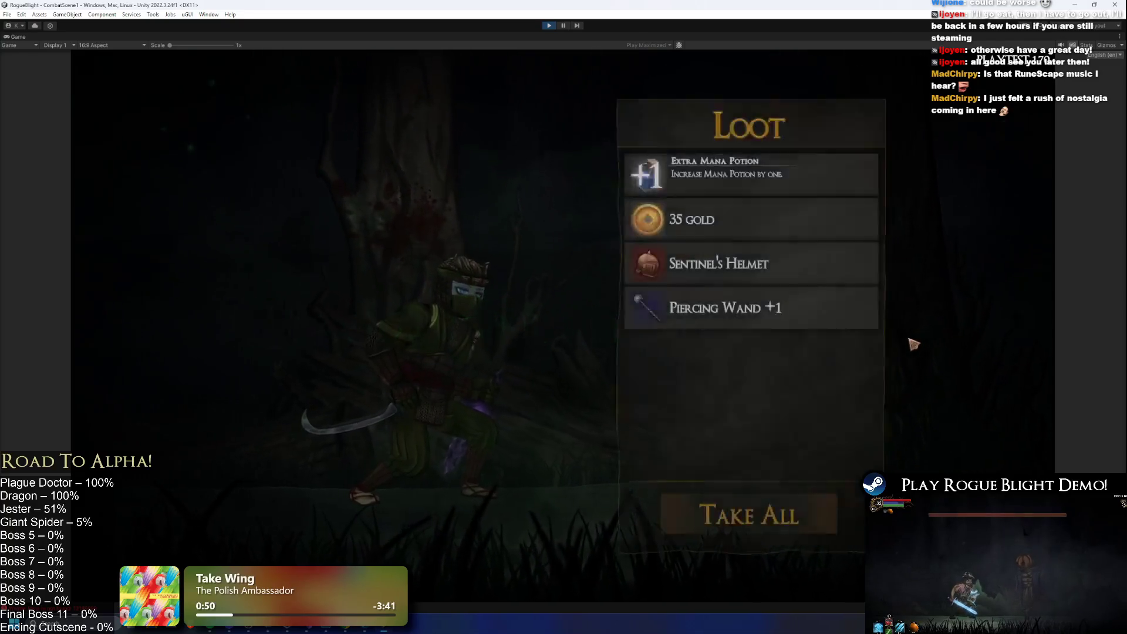
left_click(769, 531)
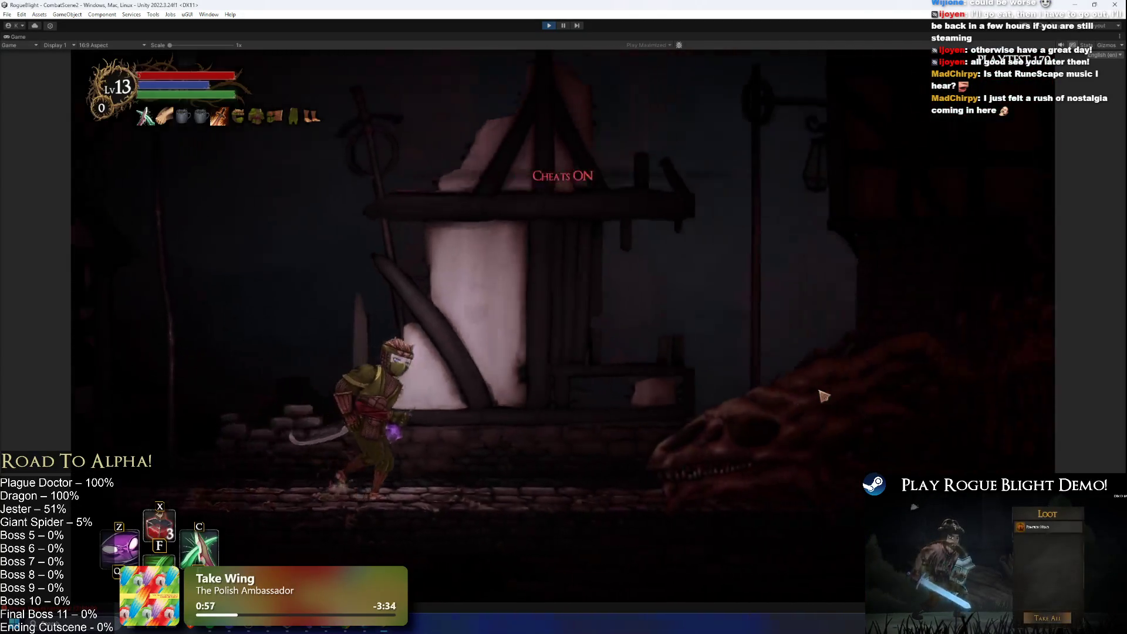
key("d")
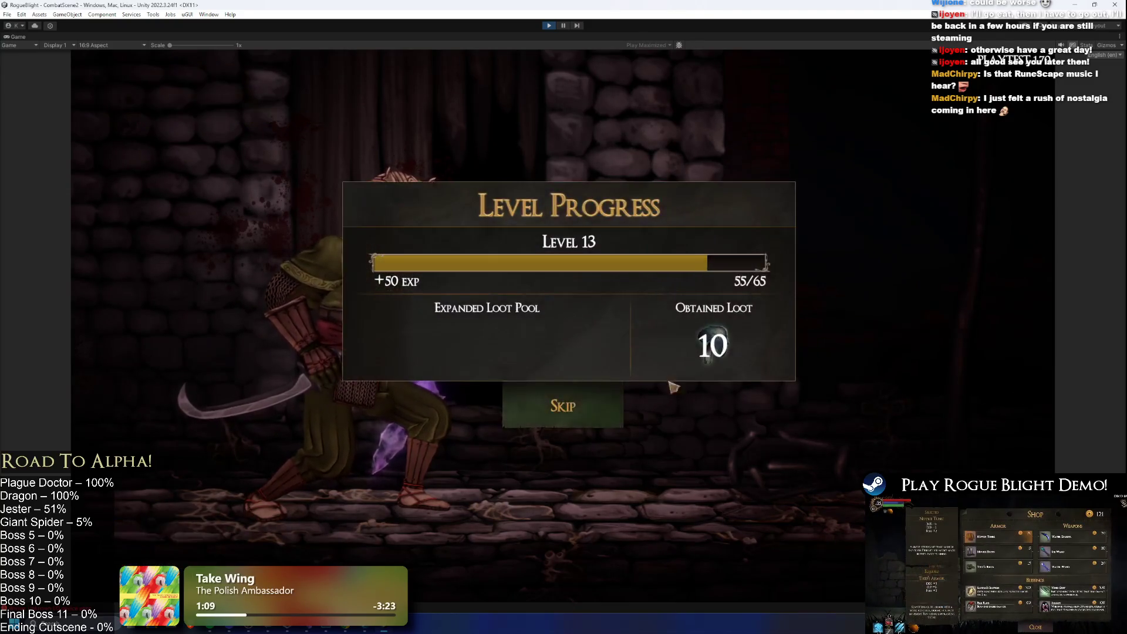
left_click(616, 414)
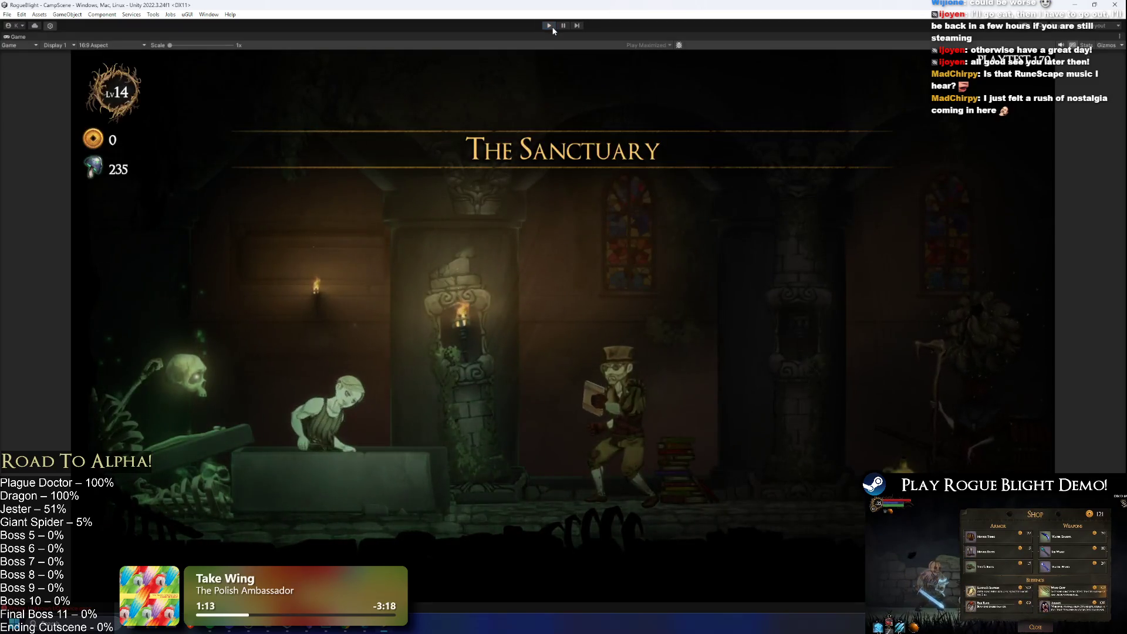
key("alt+Tab")
key("Tab")
key("Tab")
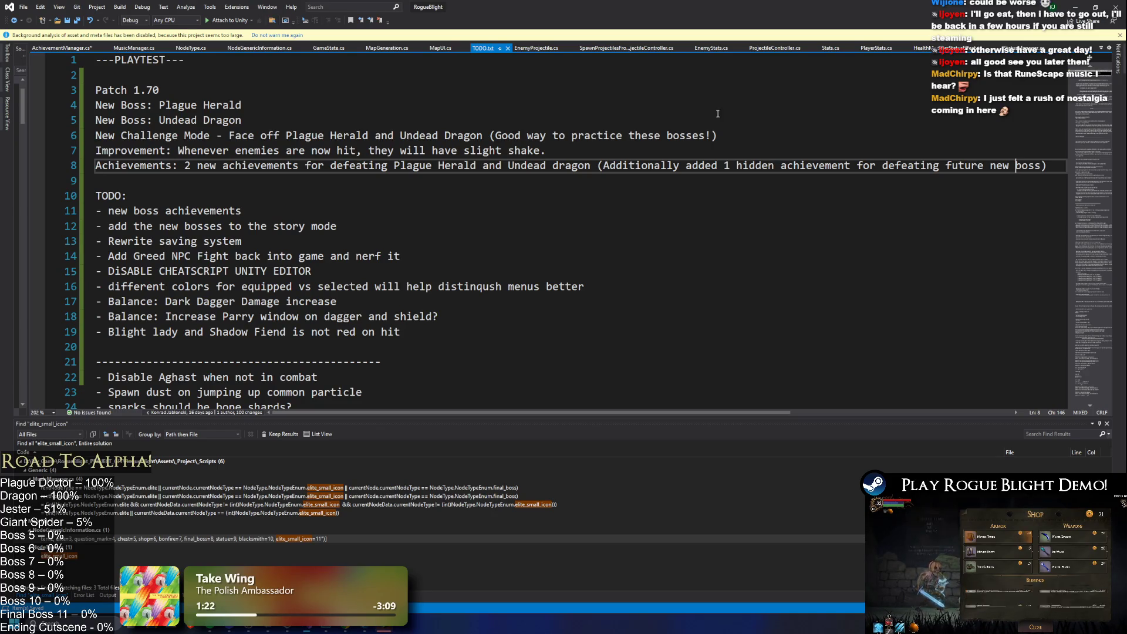
- Type 'Achievement Idea: Beat challange mode once.' on a new line below the TODO list
scroll(528, 223, "down", 1)
left_click(229, 300)
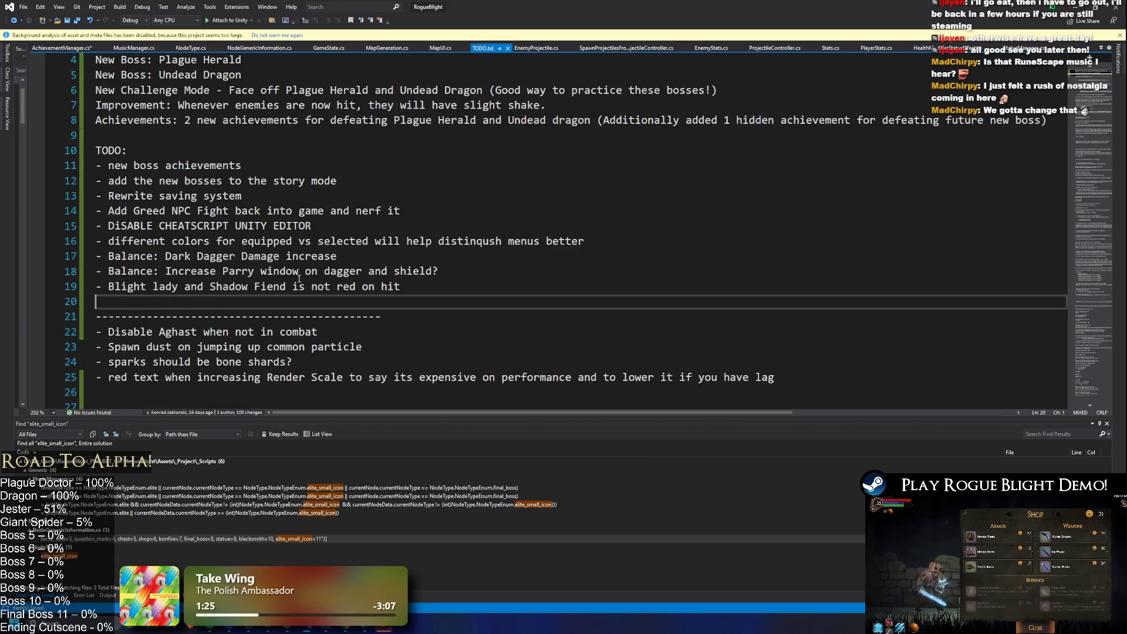
key("Return")
type("chievement Idea: Beat a challange mode")
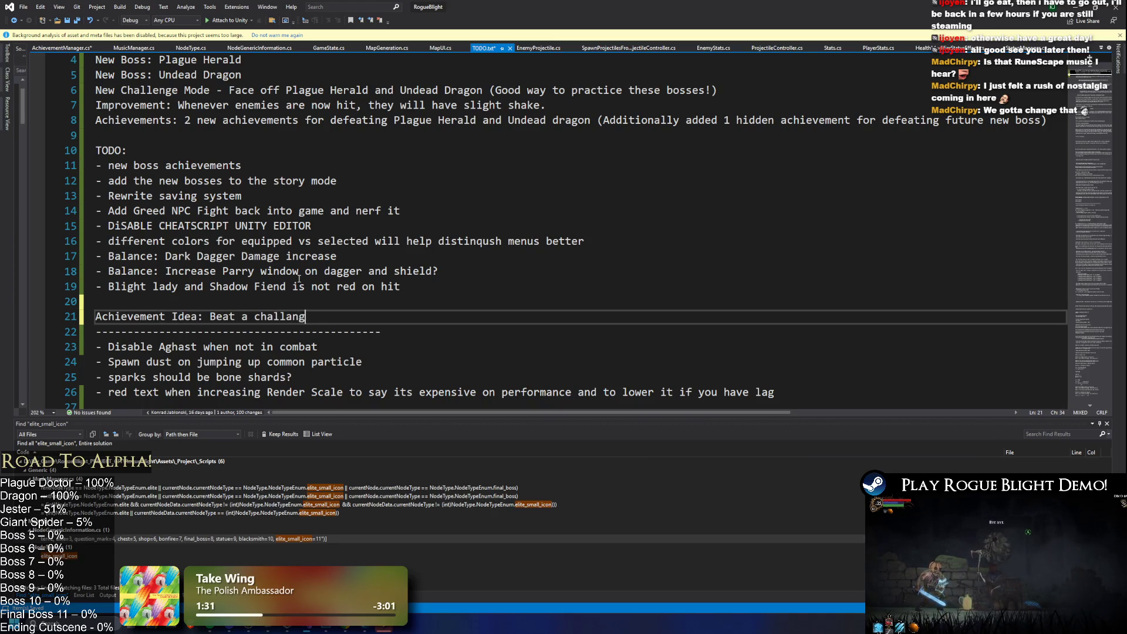
double_click(243, 317)
key("BackSpace")
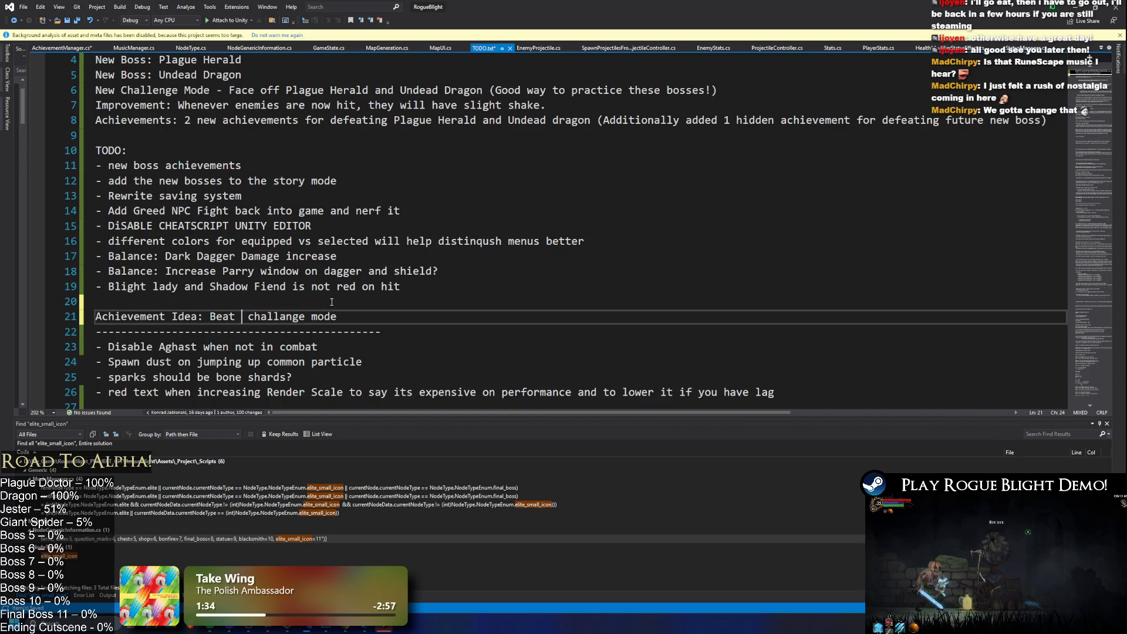
key("Return")
key("BackSpace")
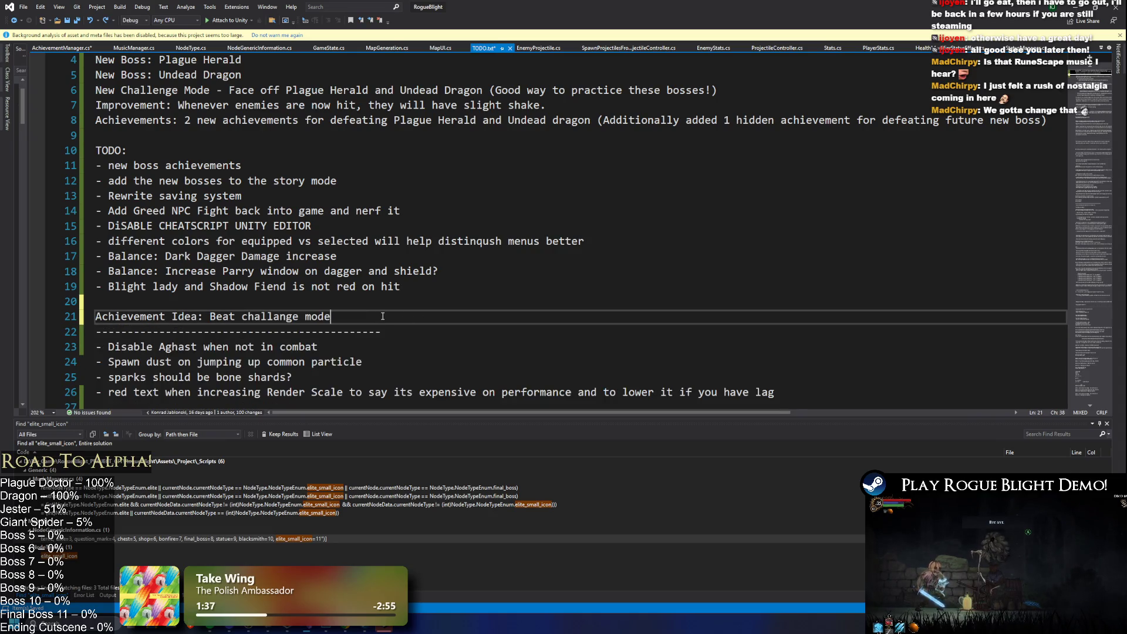
type("once.")
key("Return")
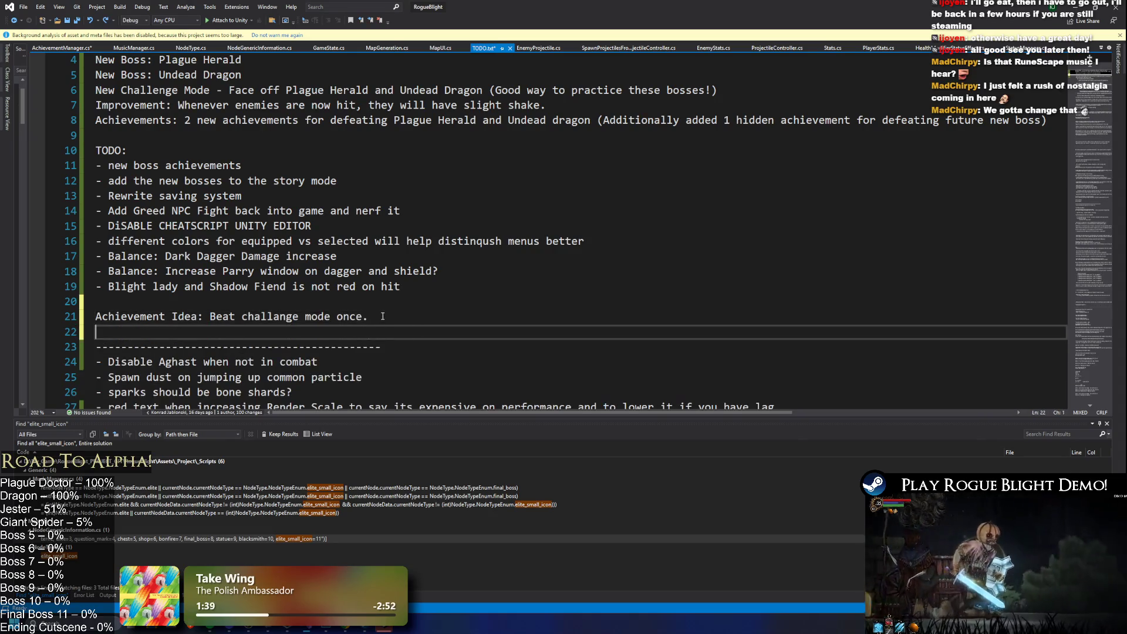
- Remove the accidental duplicate line, add a blank line after the idea, and save TODO.txt
left_click(401, 316)
key("shift+Home")
key("ctrl+c")
left_click(341, 332)
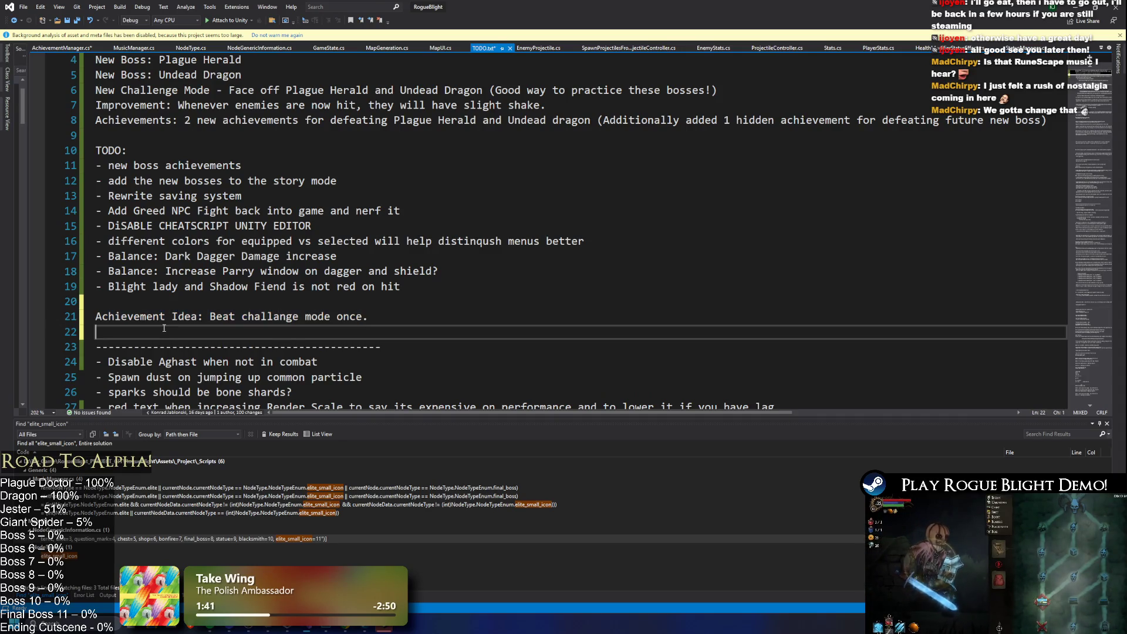
key("ctrl+v")
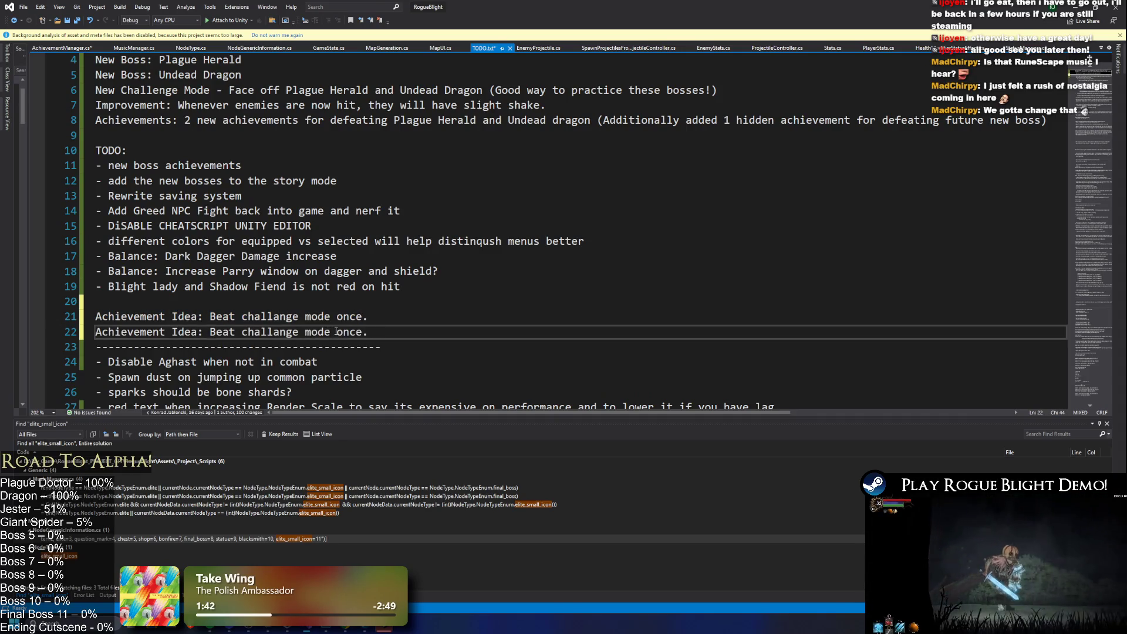
double_click(340, 332)
key("BackSpace")
key("BackSpace")
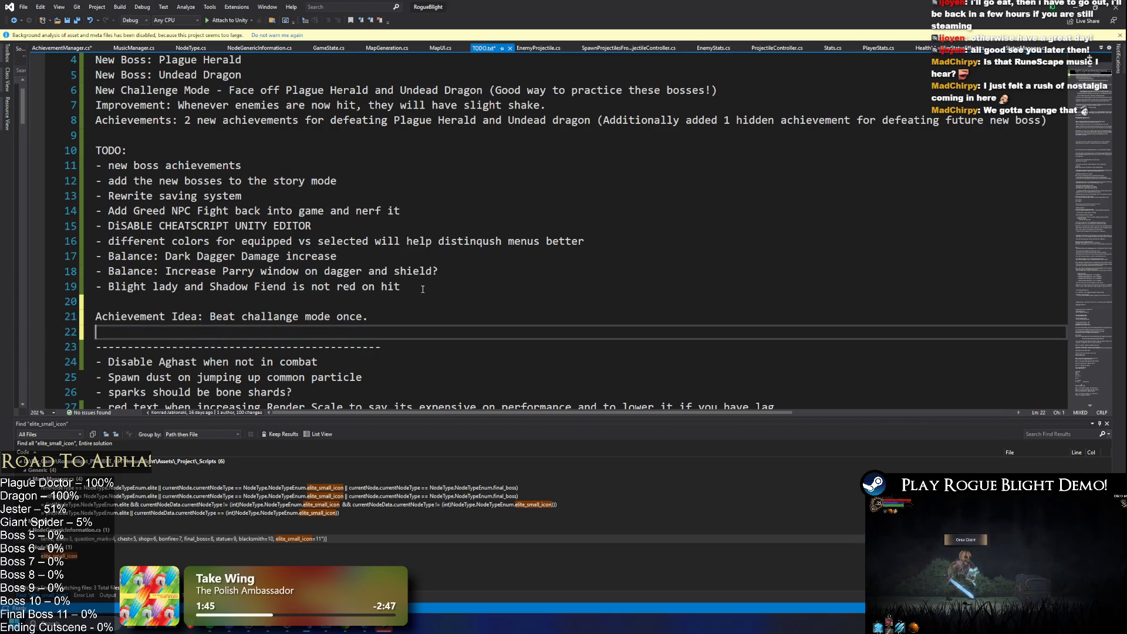
key("Up")
key("Up")
left_click(408, 317)
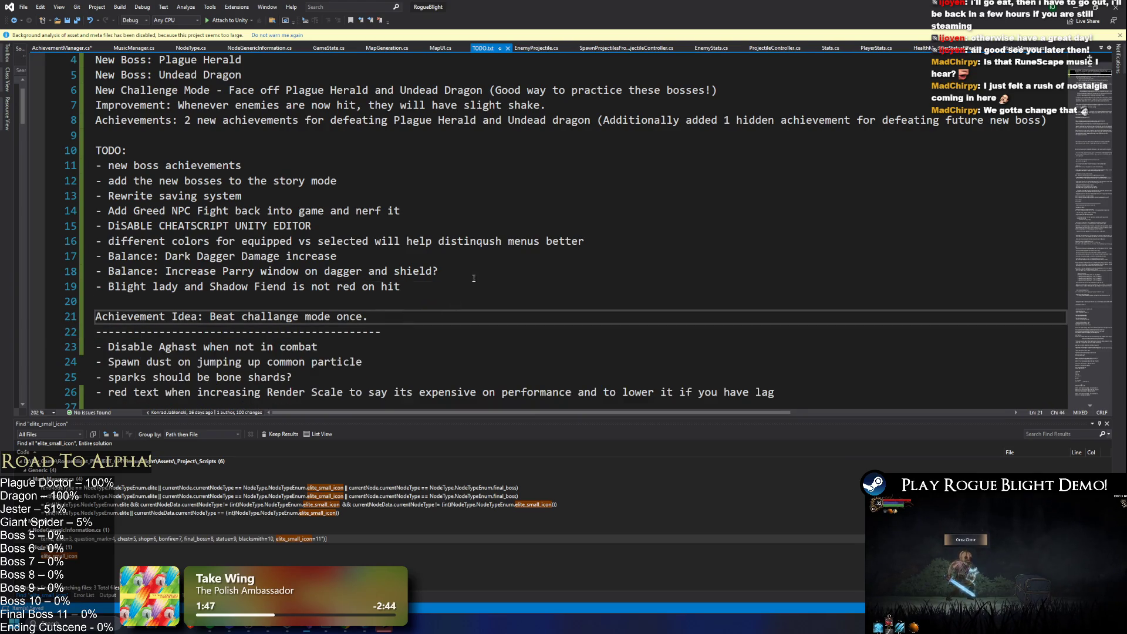
key("Return")
key("ctrl+s")
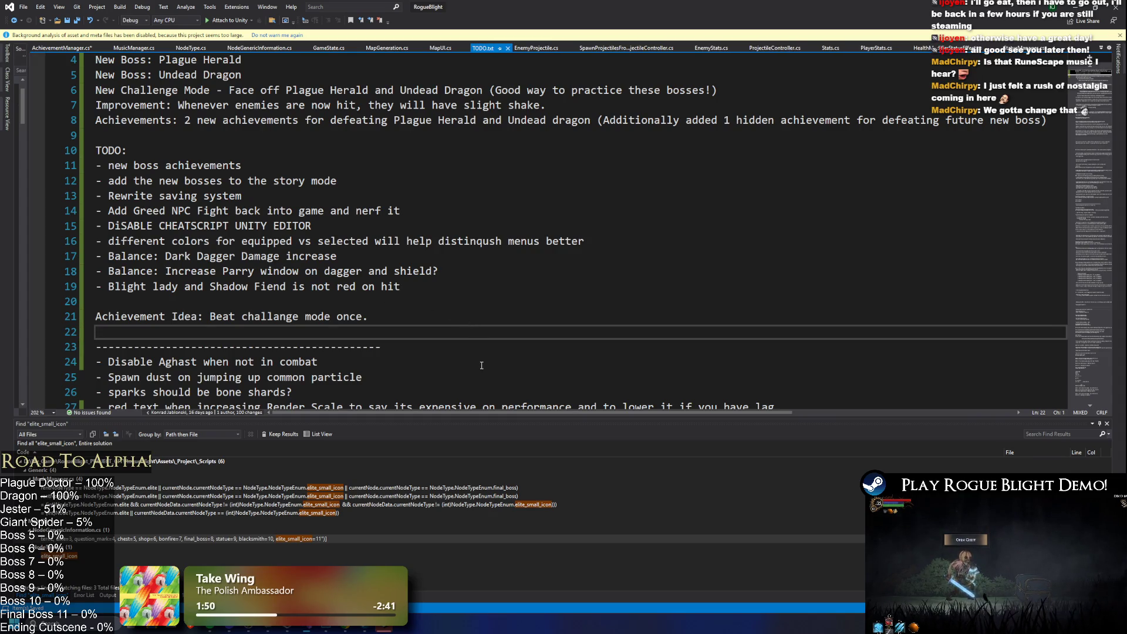
- Add a 'FUTURE:' heading above the achievement idea
left_click(141, 305)
key("Down")
type("-")
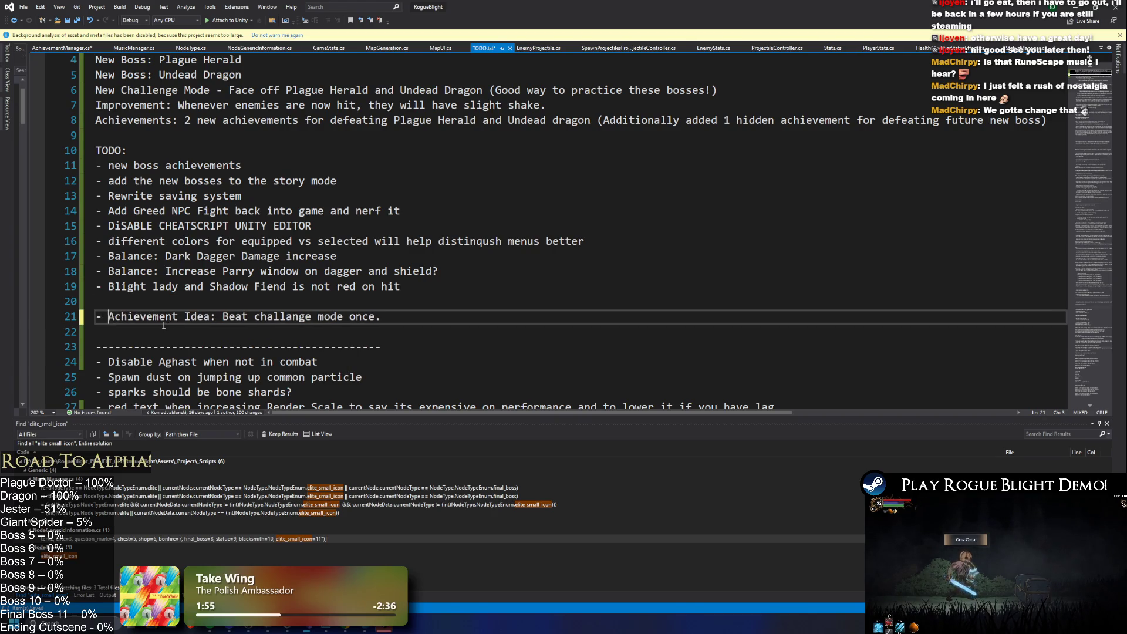
key("ctrl+Return")
type("FUTURE:")
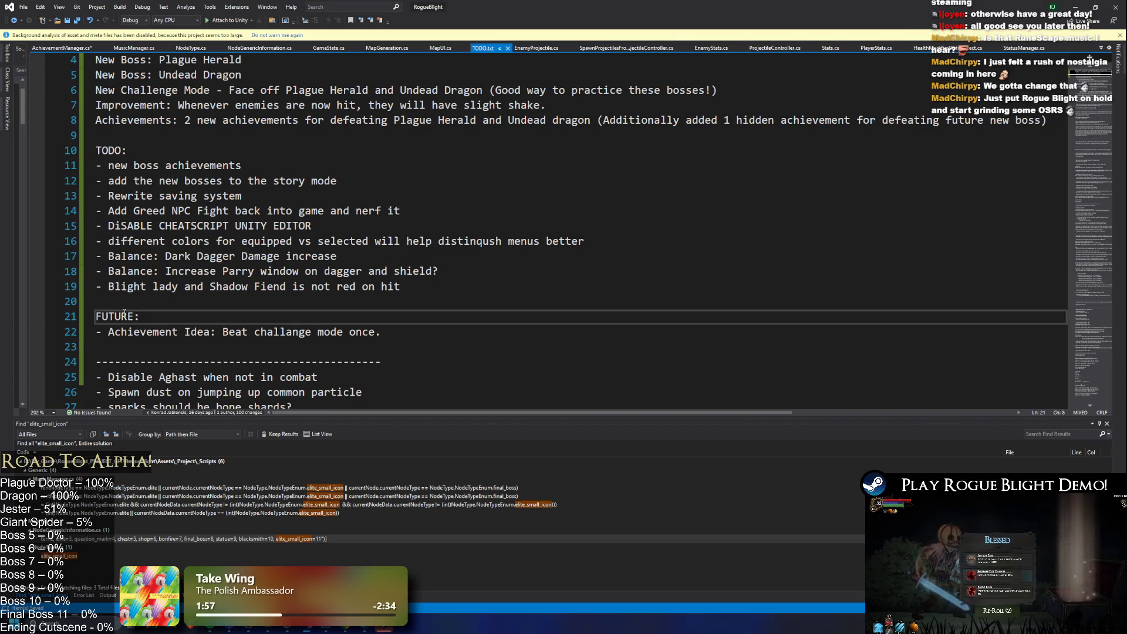
- Move the Blight lady and parry window balance lines under the FUTURE heading
left_click_drag(409, 287, 95, 287)
key("ctrl+x")
key("Down")
key("Down")
key("Down")
key("ctrl+v")
left_click_drag(496, 263, 95, 271)
key("ctrl+x")
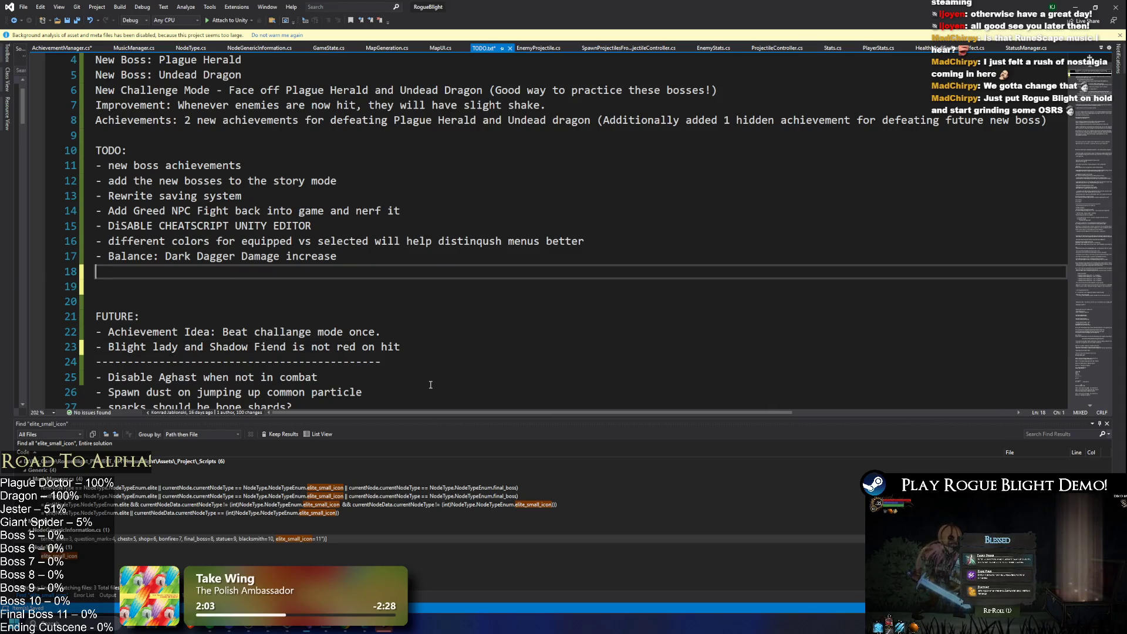
left_click(457, 350)
key("Return")
key("ctrl+v")
key("Return")
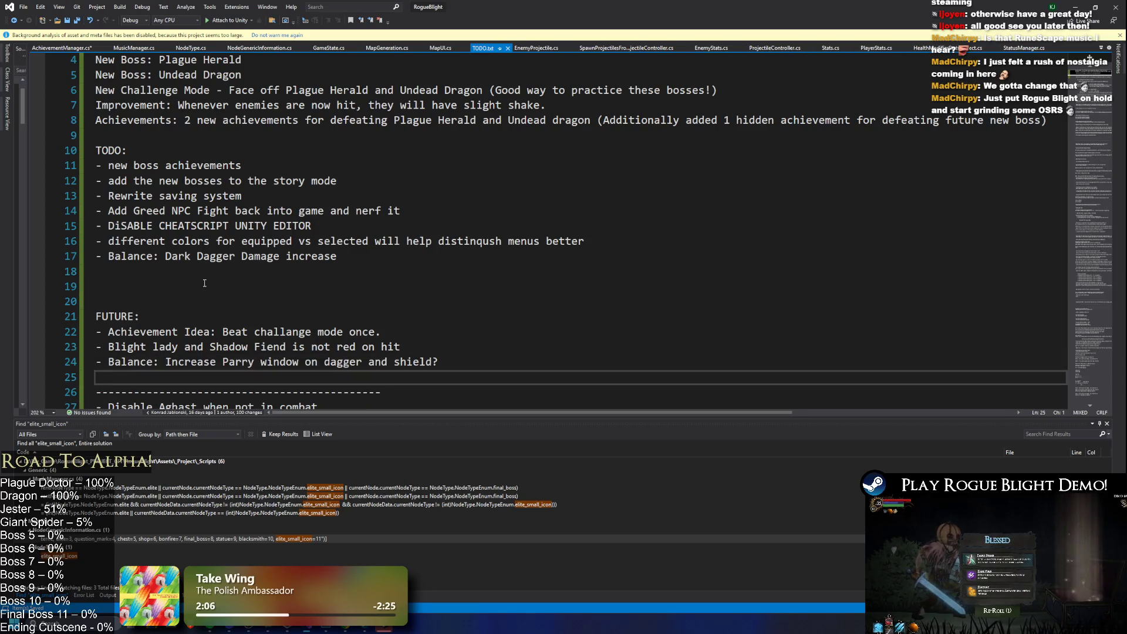
- Delete the extra blank lines above FUTURE, save TODO.txt, and return to Unity
left_click(205, 283)
key("BackSpace")
key("BackSpace")
key("ctrl+s")
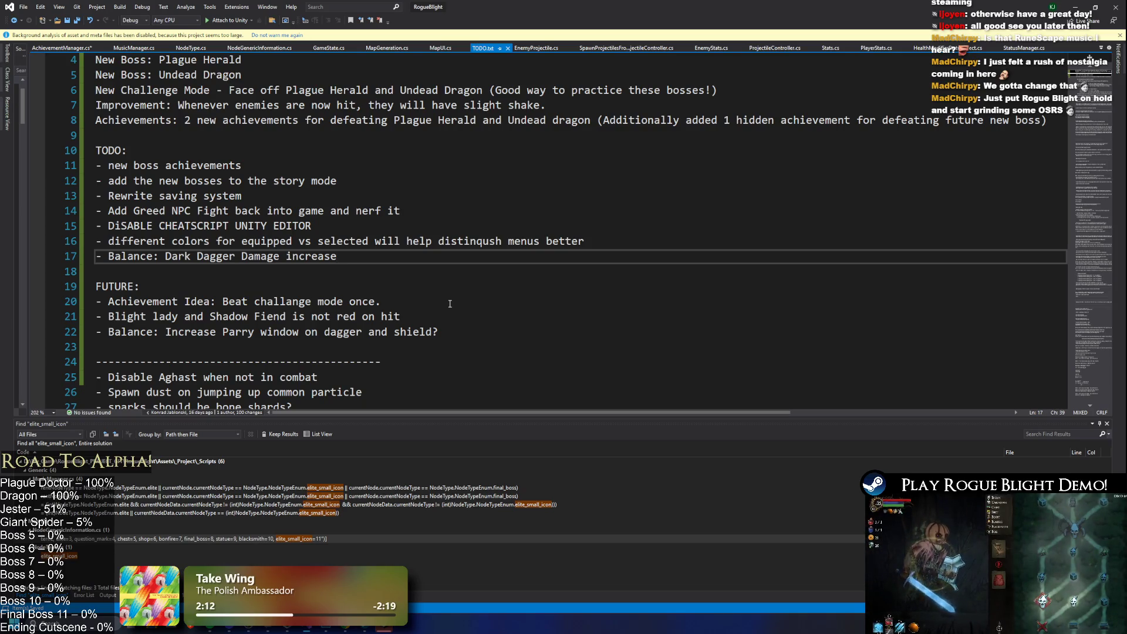
key("alt+Tab")
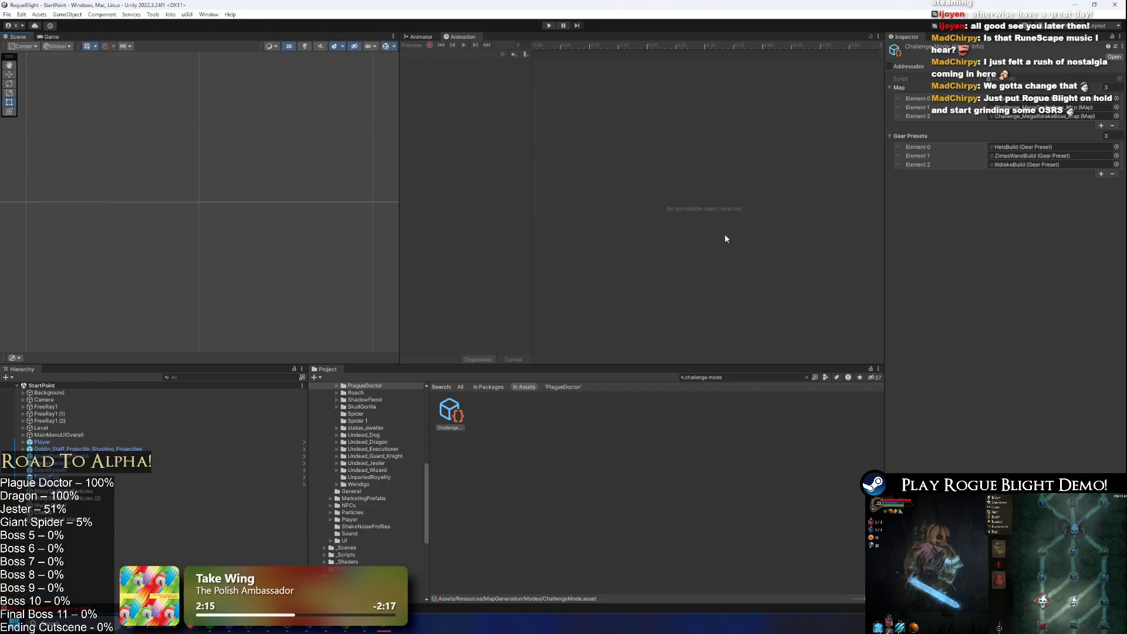
- Move HelsBuild to the last gear preset slot, then reload the Steamworks Publish page
left_click_drag(898, 96, 898, 171)
key("alt+Tab")
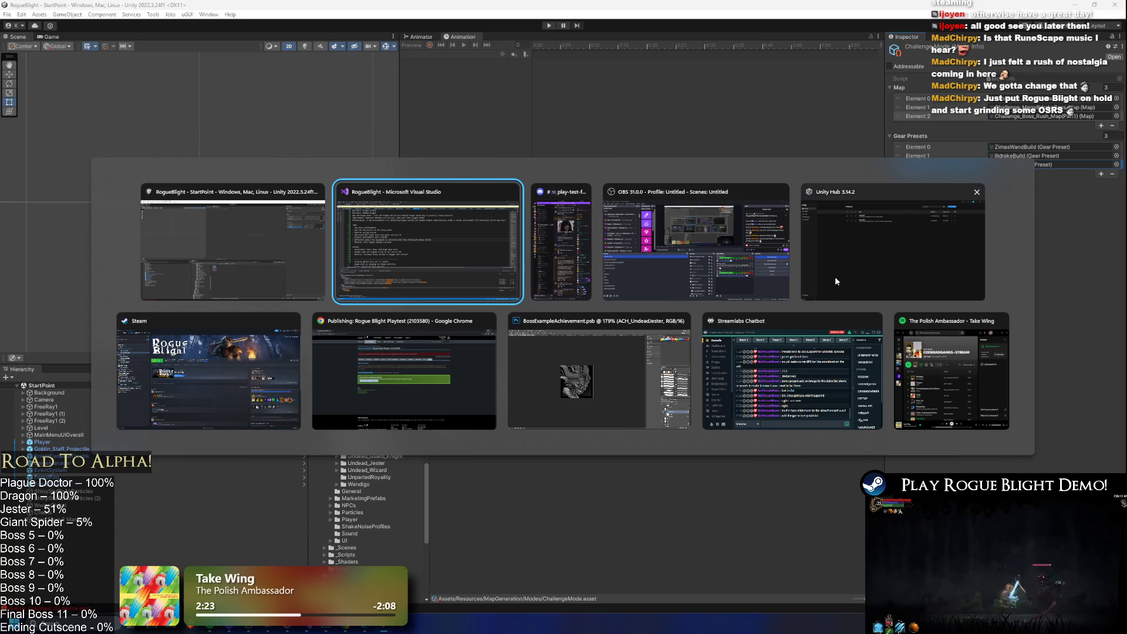
left_click(466, 368)
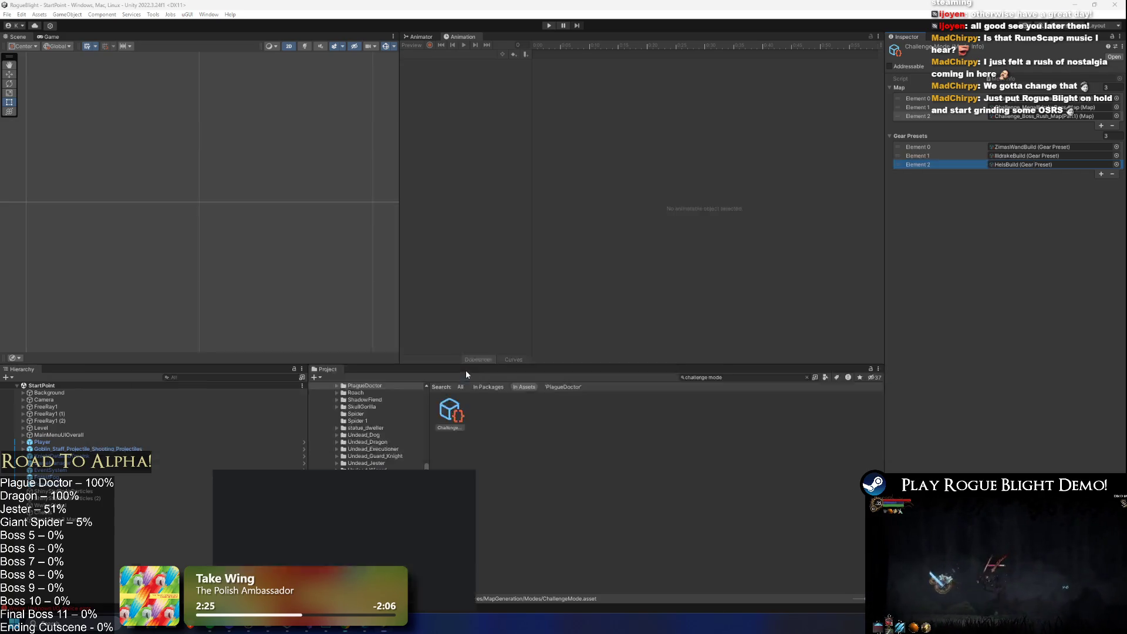
left_click(710, 184)
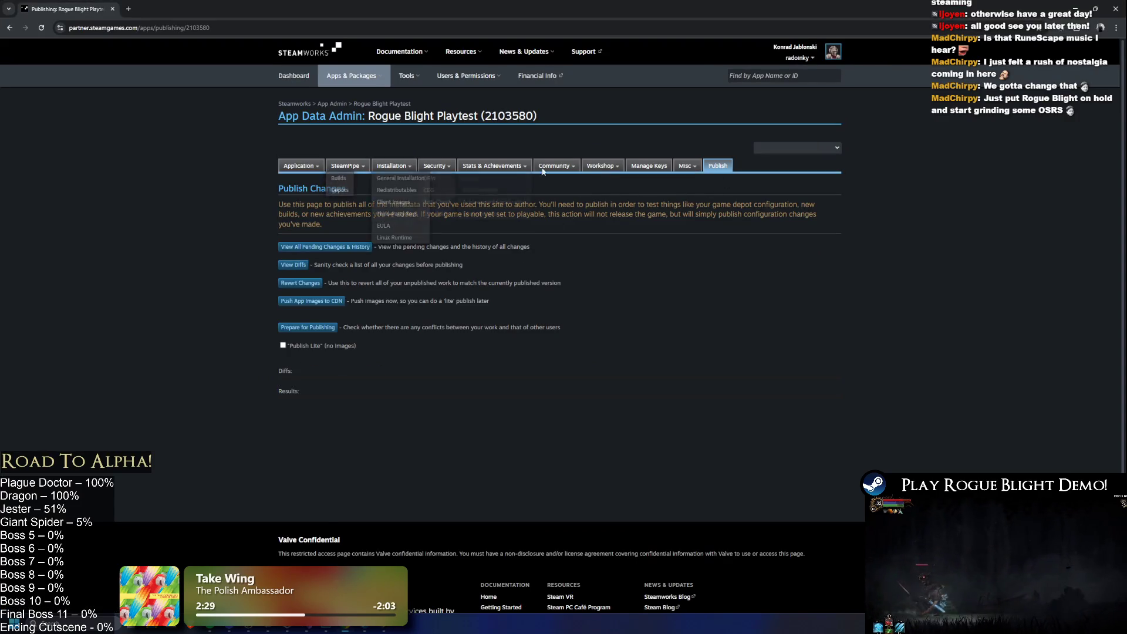
- Cycle through the Discord and Visual Studio windows before returning to the Unity editor
key("alt+Tab")
key("alt+Tab")
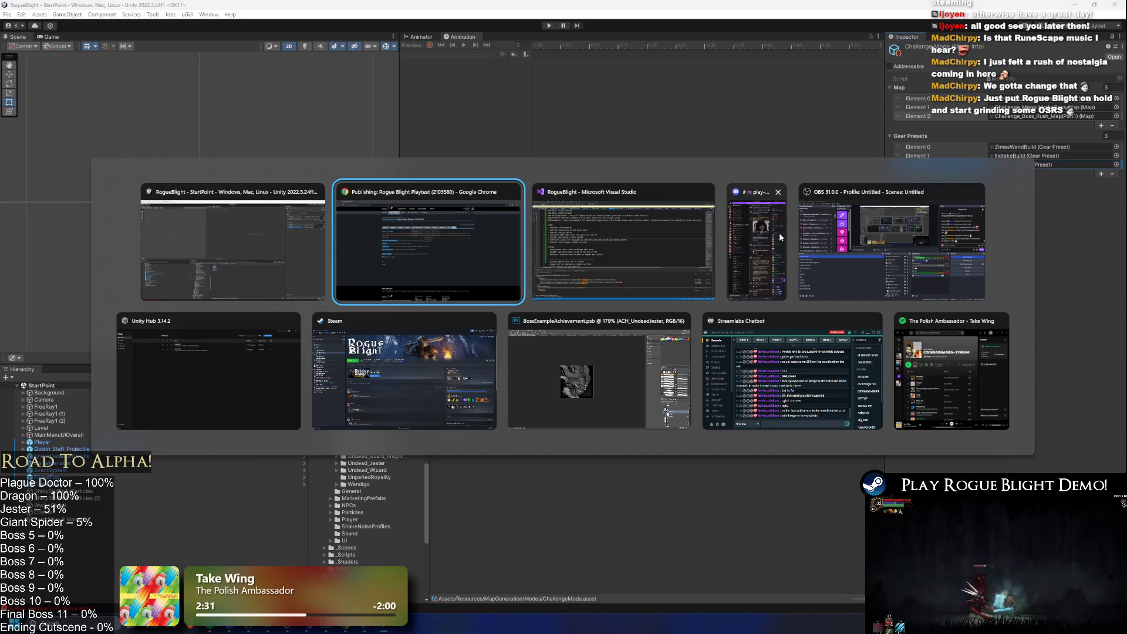
left_click(775, 238)
key("alt+Tab")
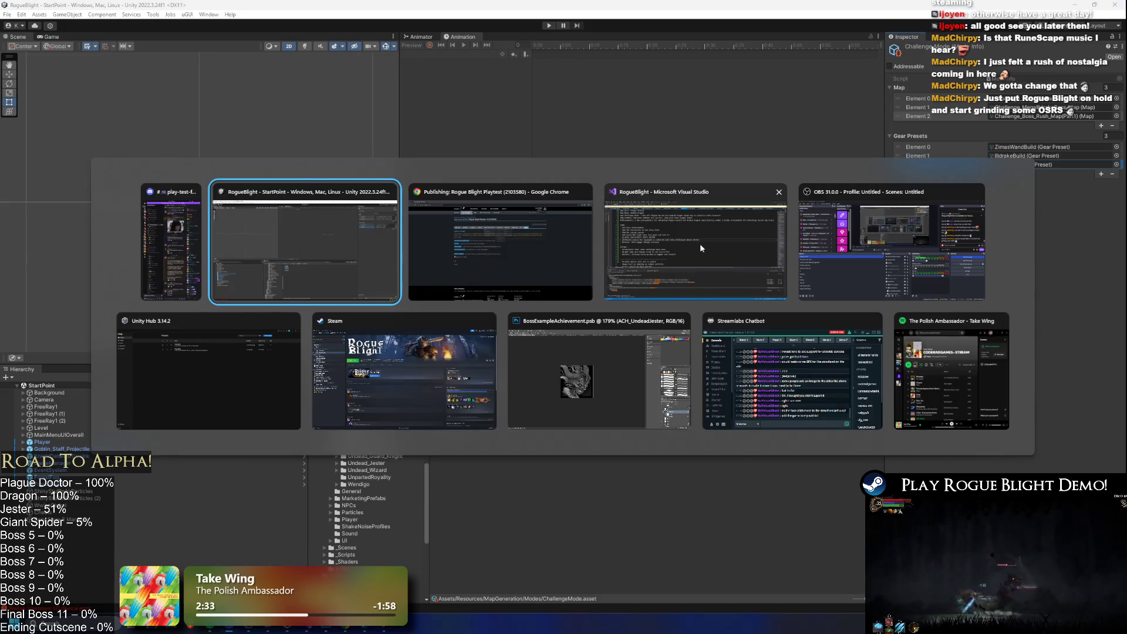
left_click(700, 244)
key("alt+Tab")
left_click(709, 237)
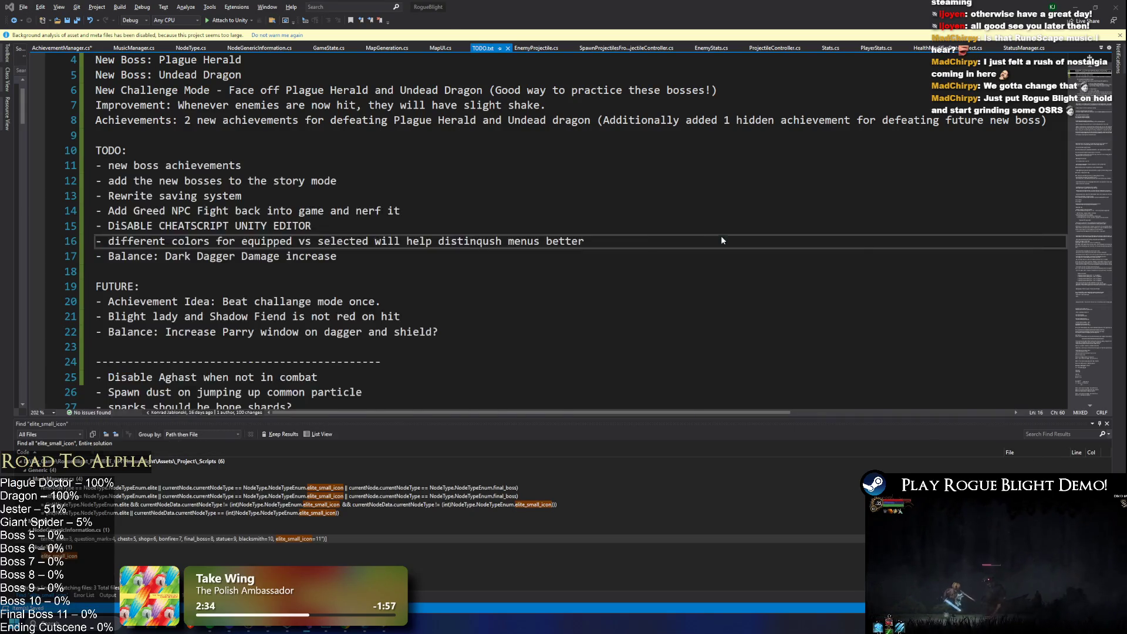
key("alt+Tab")
left_click(738, 232)
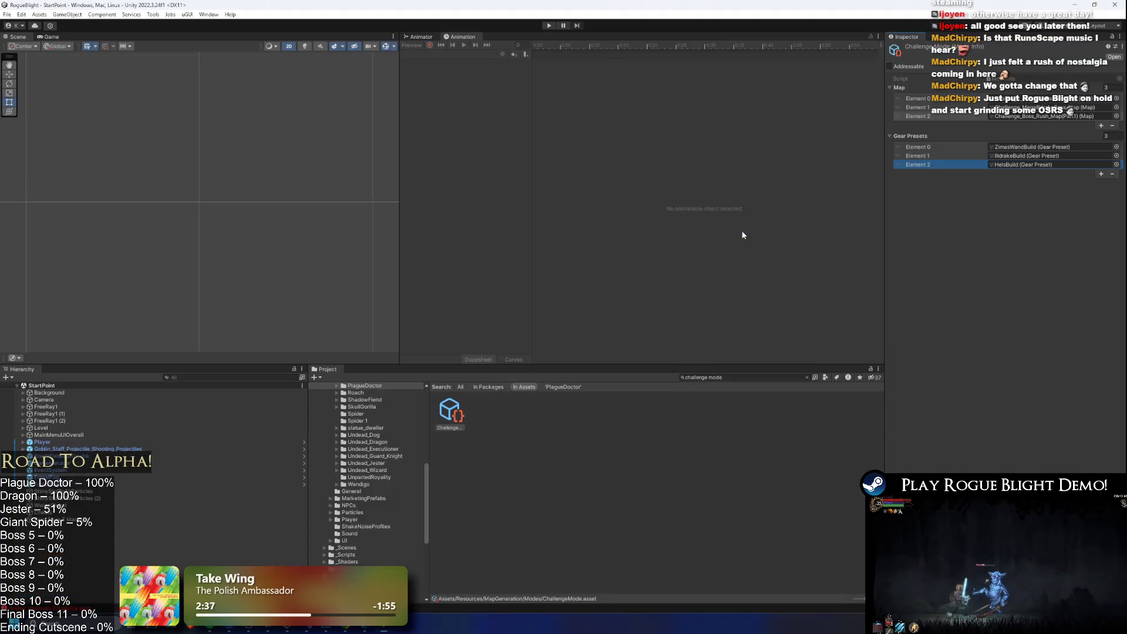
key("alt+Tab")
key("alt+Tab")
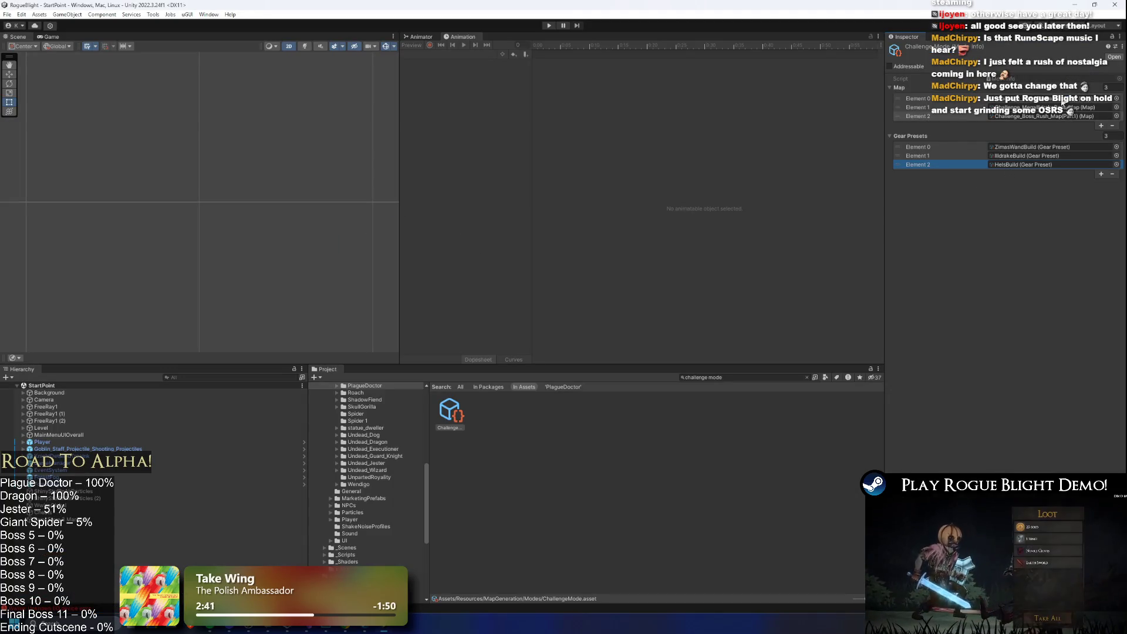
- Ping the boss rush map, HelsBuild and IlldrakeBuild assets from their Inspector fields
left_click(1035, 115)
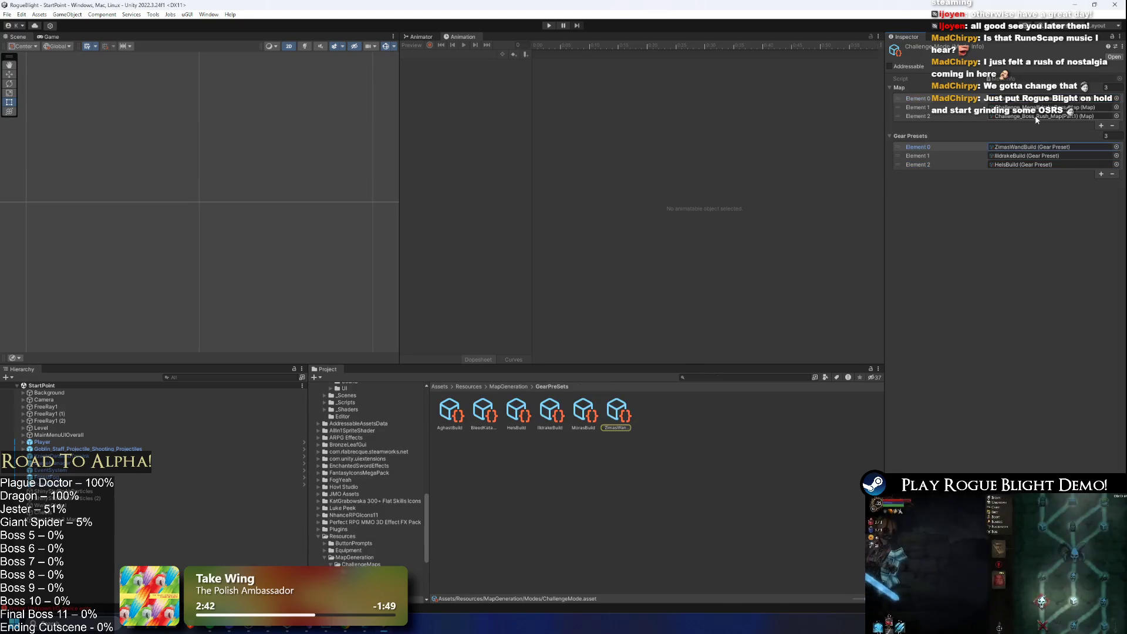
left_click(1020, 164)
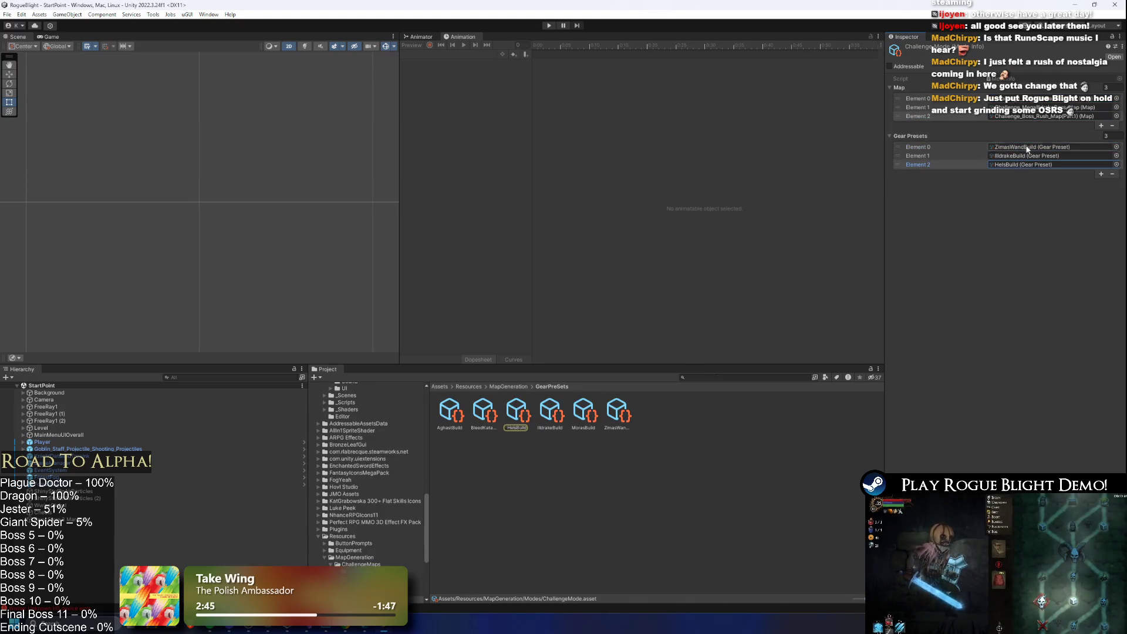
left_click(1027, 156)
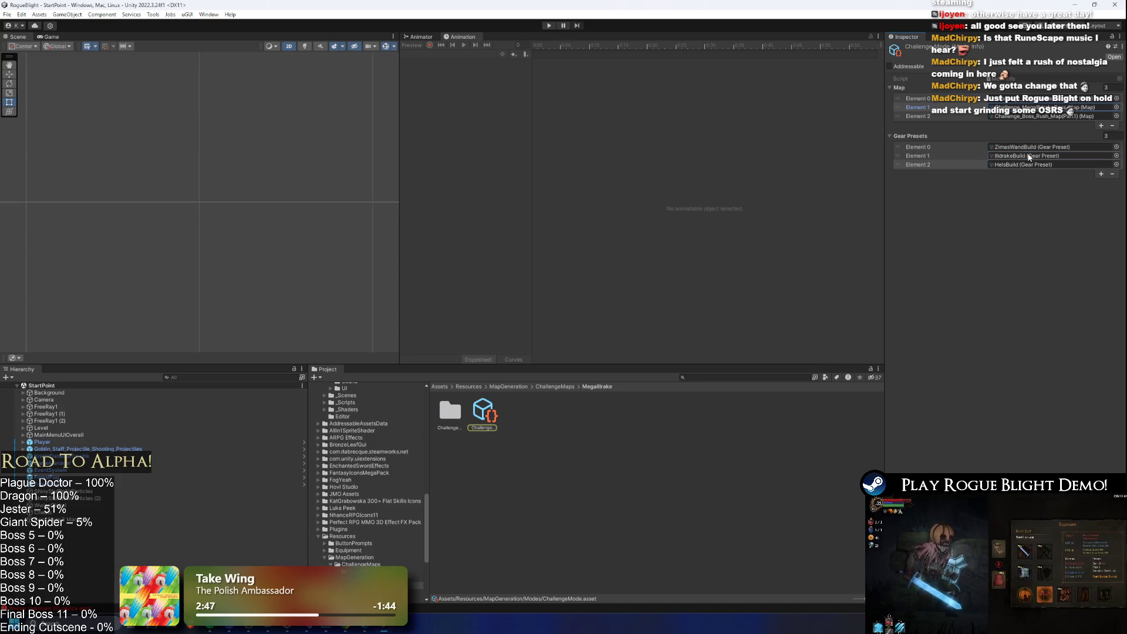